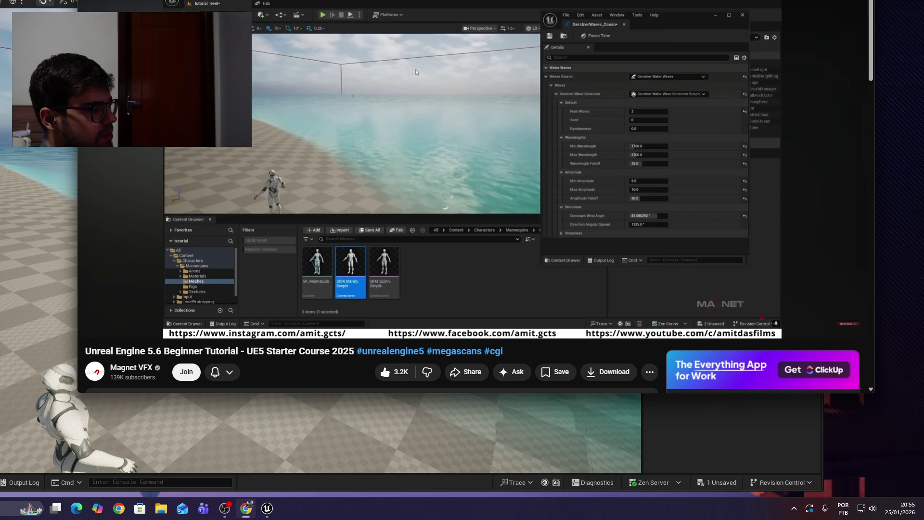
# Step: Pause the tutorial and compare it with the Unreal beach level
pyautogui.click(659, 163)
pyautogui.click(454, 432)
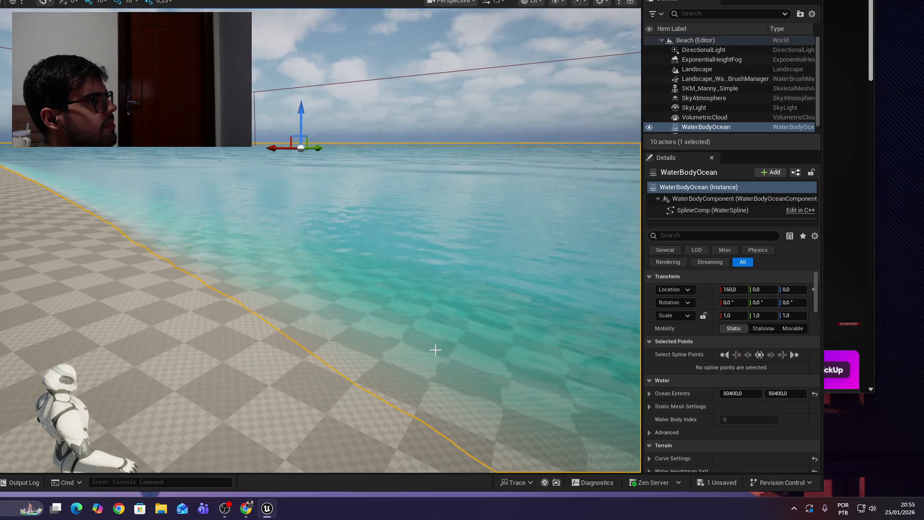
pyautogui.scroll(-3, 445, 377)
# Step: Resume the tutorial briefly, pause it at 8:13, and return to Unreal
pyautogui.hotkey('alt', 'Tab')
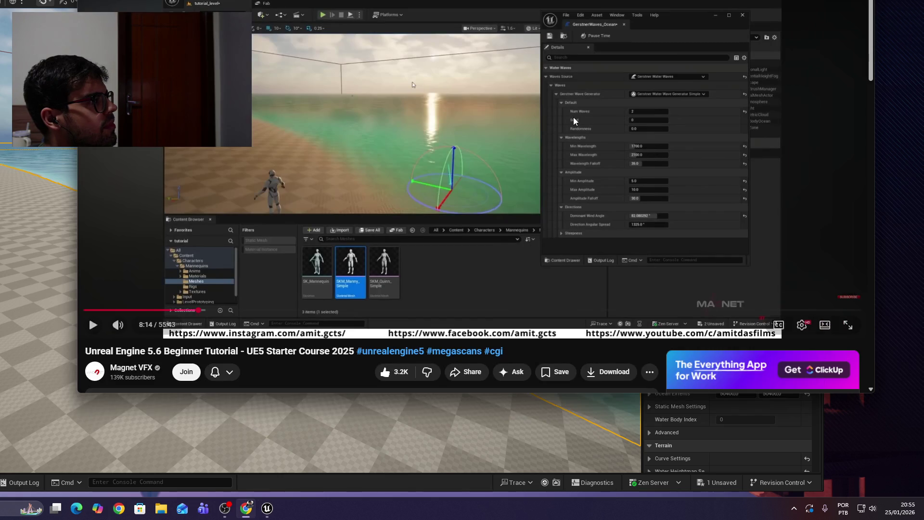
pyautogui.click(573, 117)
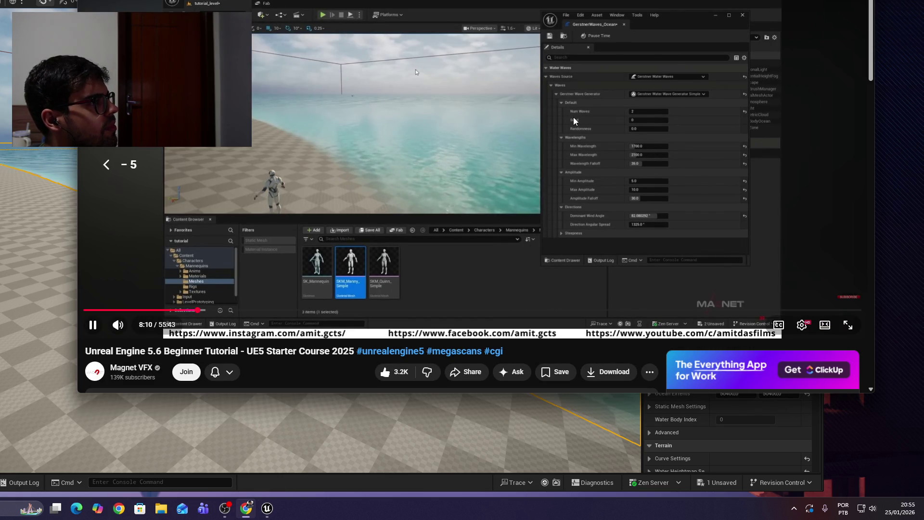
pyautogui.press('space')
pyautogui.click(412, 478)
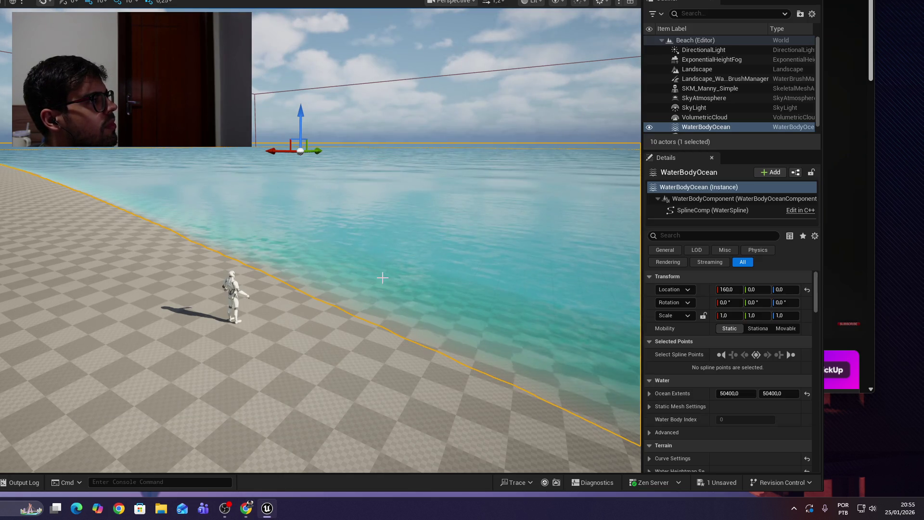
# Step: Deselect the ocean and fly along the shoreline to inspect the beach
pyautogui.click(466, 114)
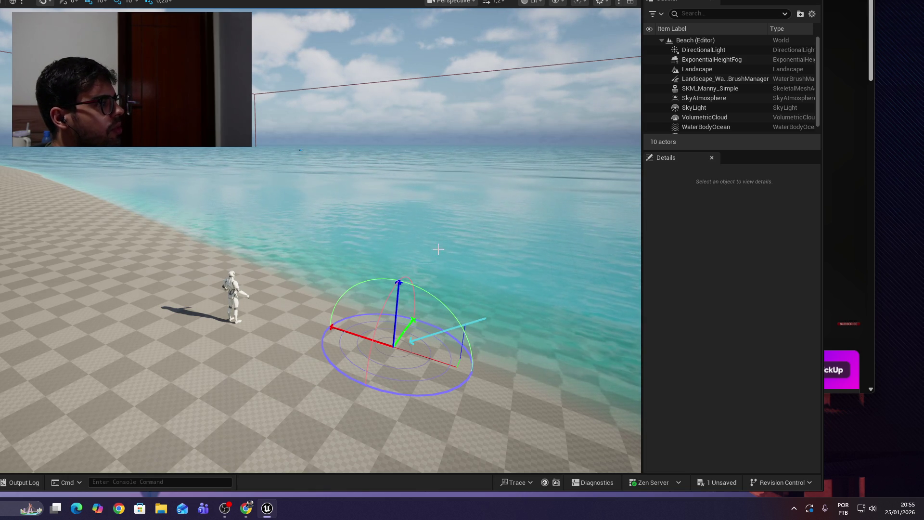
pyautogui.click(400, 141)
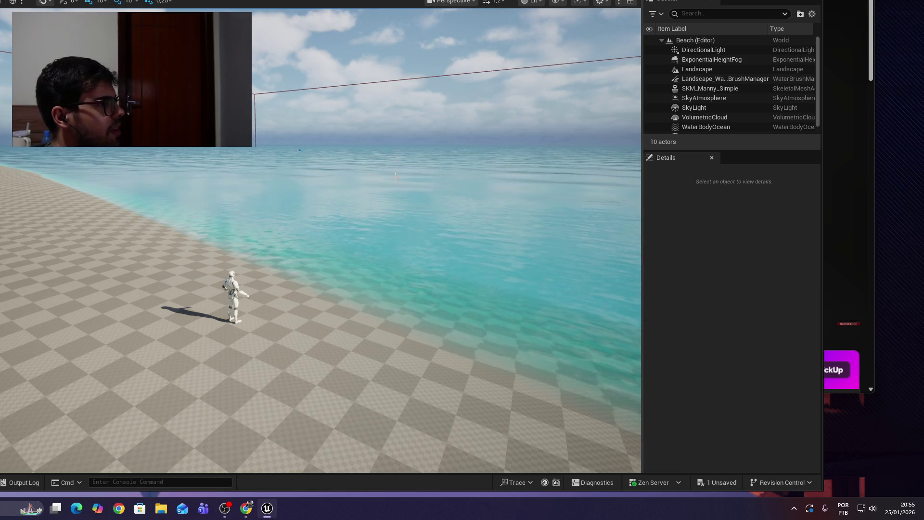
pyautogui.press('w')
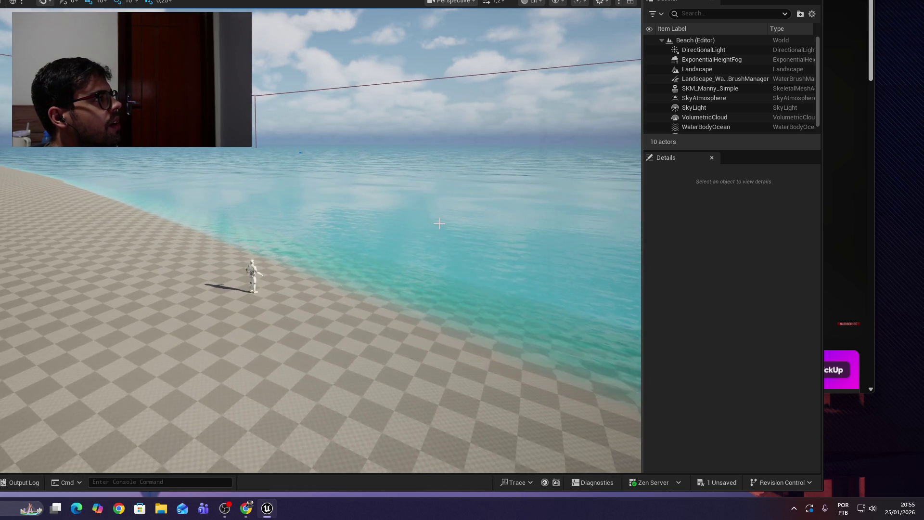
pyautogui.press('s')
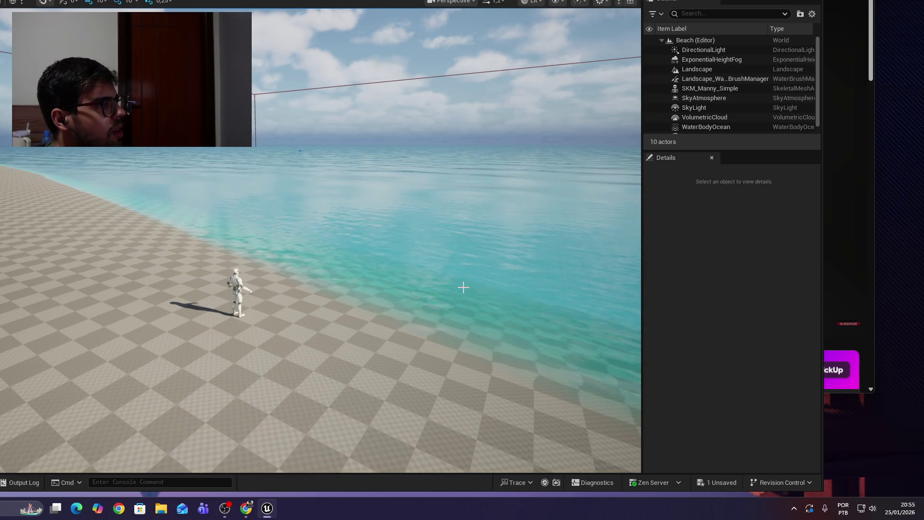
# Step: Select the ocean, then the landscape, view the shore, and select the water brush manager
pyautogui.click(300, 278)
pyautogui.click(315, 334)
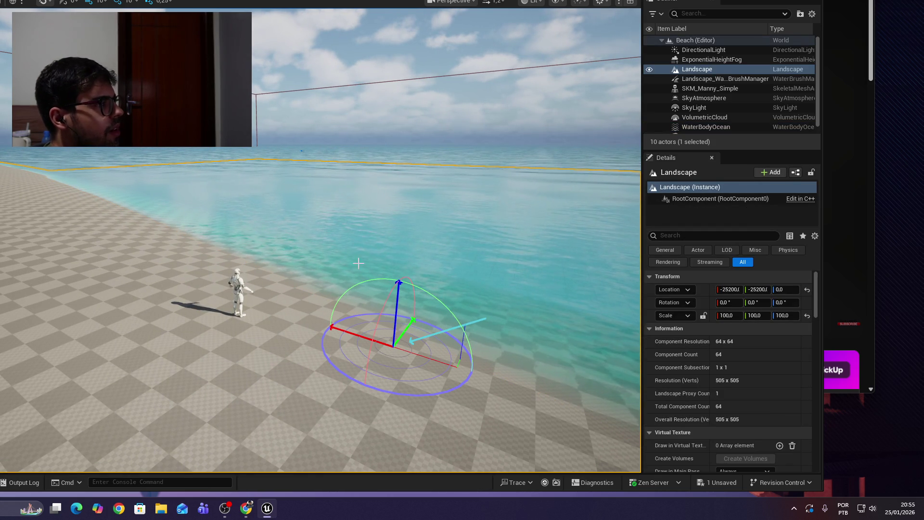
pyautogui.press('s')
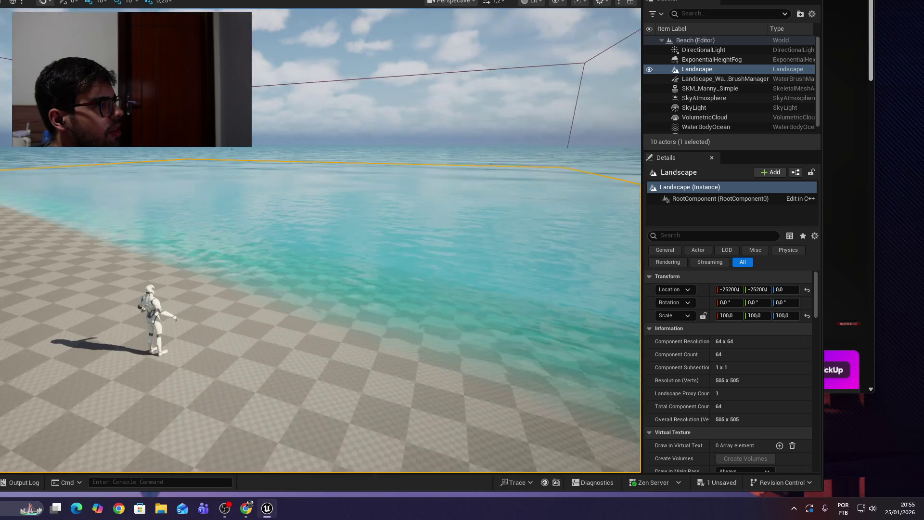
pyautogui.moveTo(403, 333); pyautogui.dragTo(433, 332)
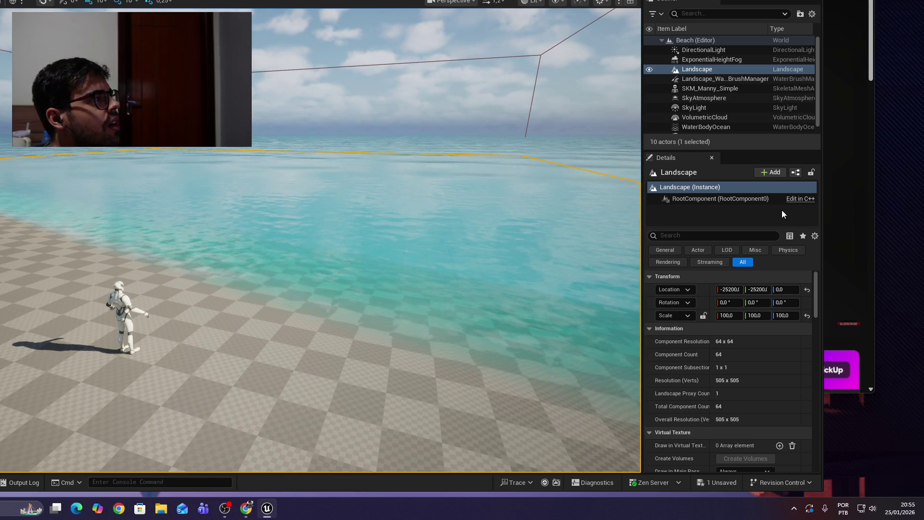
pyautogui.click(713, 78)
# Step: Select DirectionalLight in the Outliner and focus the viewport on it
pyautogui.click(712, 50)
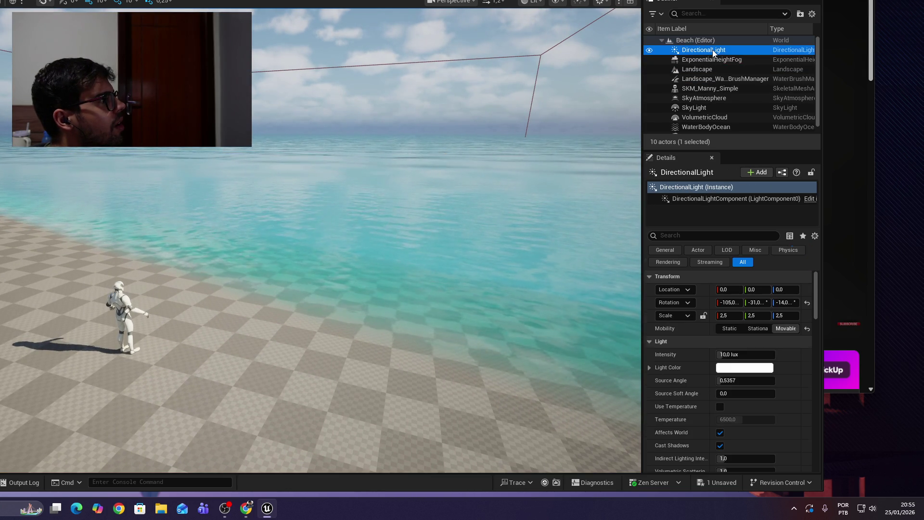
pyautogui.rightClick(716, 49)
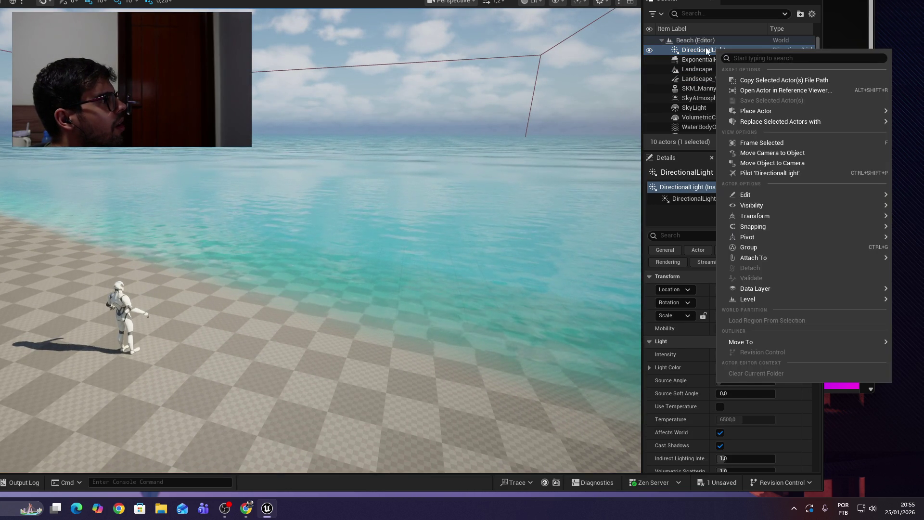
pyautogui.click(706, 48)
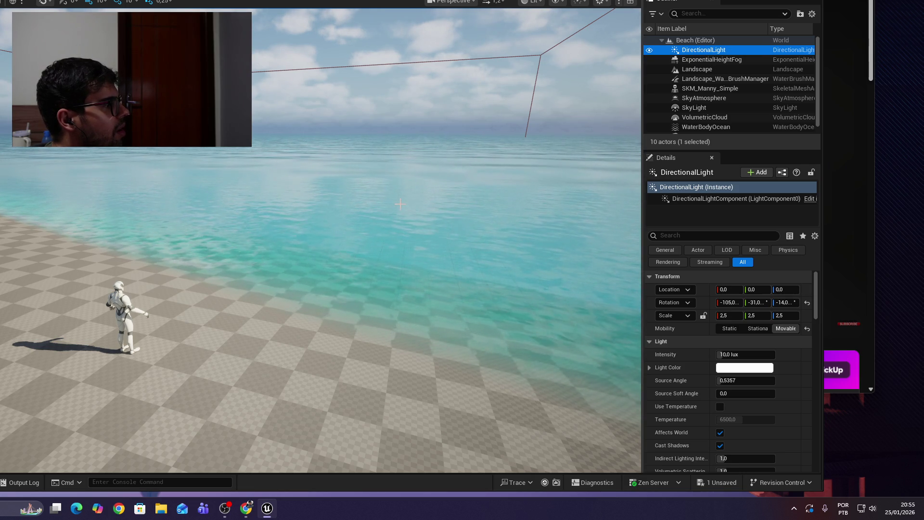
pyautogui.scroll(-2, 693, 415)
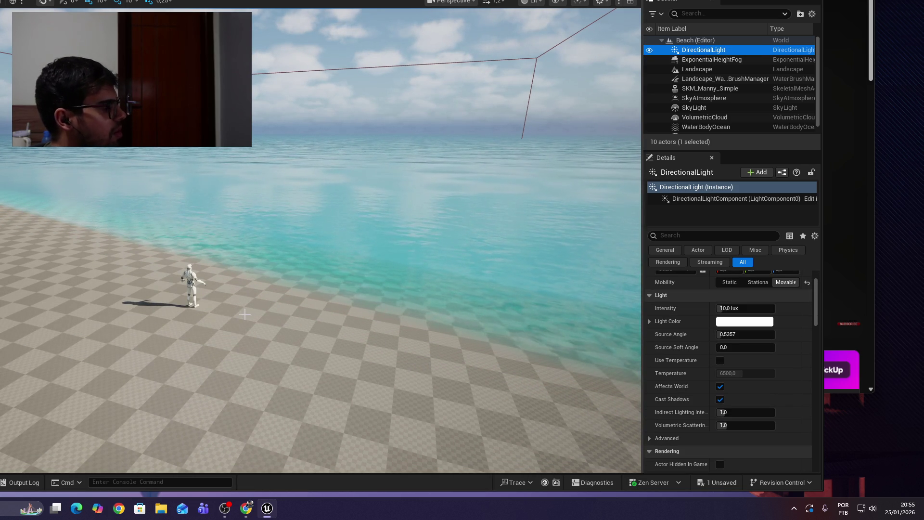
pyautogui.doubleClick(720, 50)
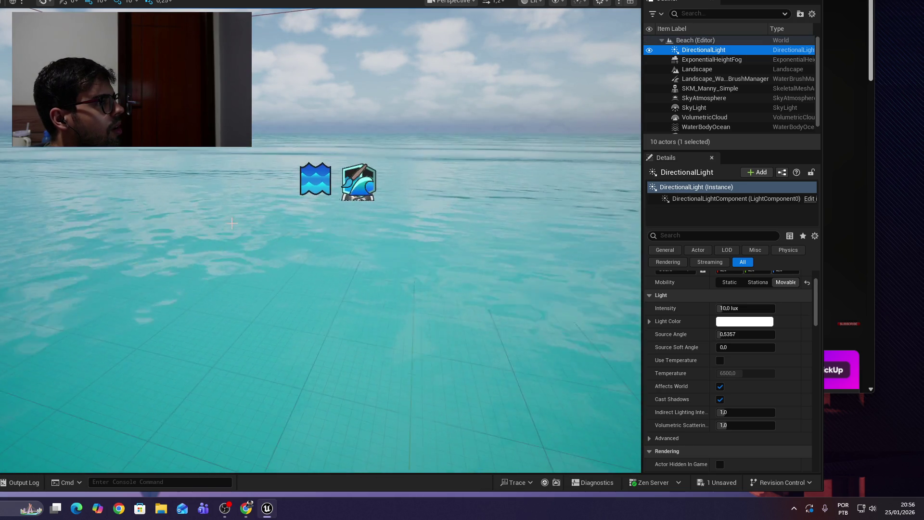
# Step: Fly around the light over the water and tilt up to the horizon and sky
pyautogui.press('w')
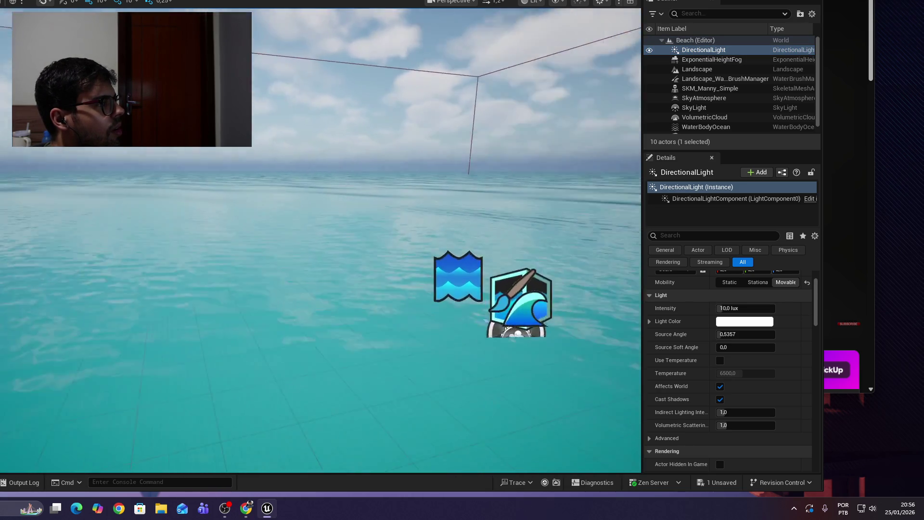
pyautogui.press('s')
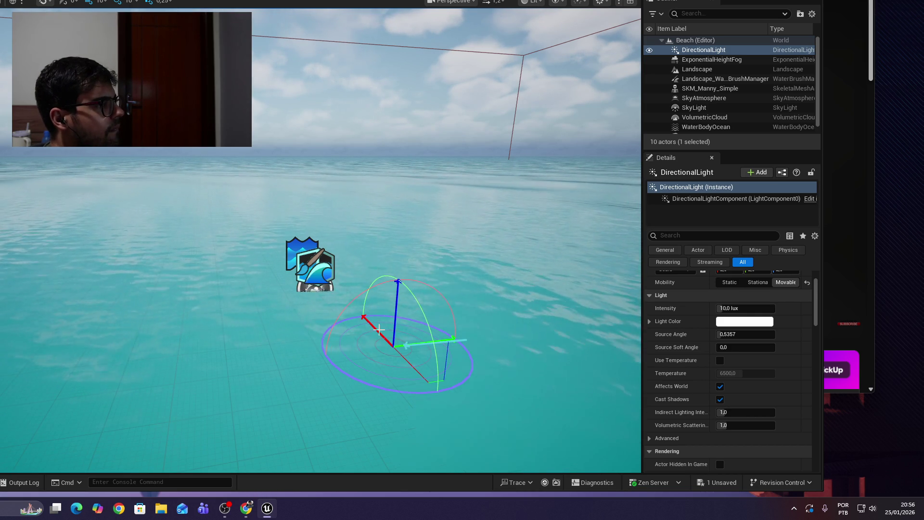
pyautogui.moveTo(538, 179); pyautogui.dragTo(553, 192)
pyautogui.moveTo(395, 337); pyautogui.dragTo(371, 309)
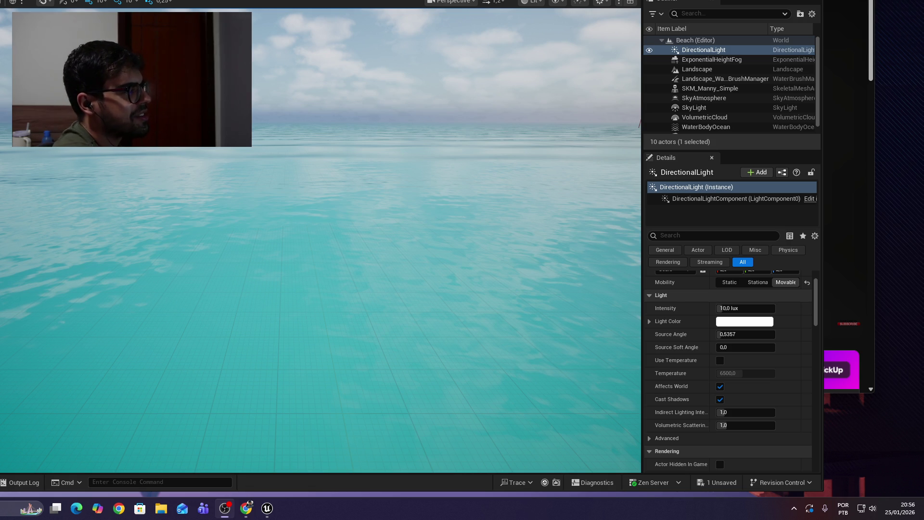
pyautogui.moveTo(159, 301)
pyautogui.mouseDown()
pyautogui.moveTo(154, 231)
pyautogui.moveTo(188, 204)
pyautogui.moveTo(211, 206)
pyautogui.moveTo(211, 270)
pyautogui.moveTo(199, 158)
pyautogui.moveTo(195, 226)
pyautogui.moveTo(195, 200)
pyautogui.moveTo(195, 226)
pyautogui.moveTo(188, 222)
pyautogui.moveTo(202, 231)
pyautogui.moveTo(206, 212)
pyautogui.moveTo(216, 214)
pyautogui.moveTo(228, 280)
pyautogui.mouseUp()
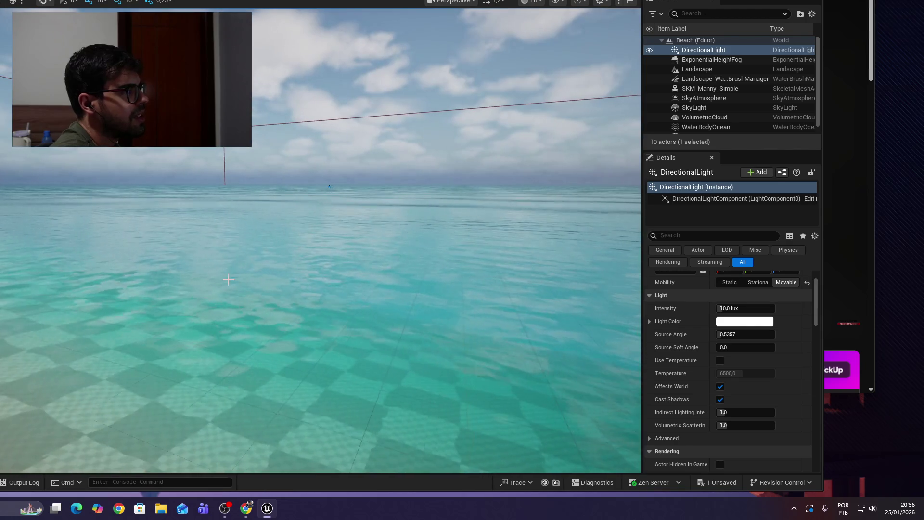
# Step: Try Ctrl+L sun adjustment, then show ExponentialHeightFog settings (density 0.02, falloff 0.2)
pyautogui.hotkey('ctrl', 'l')
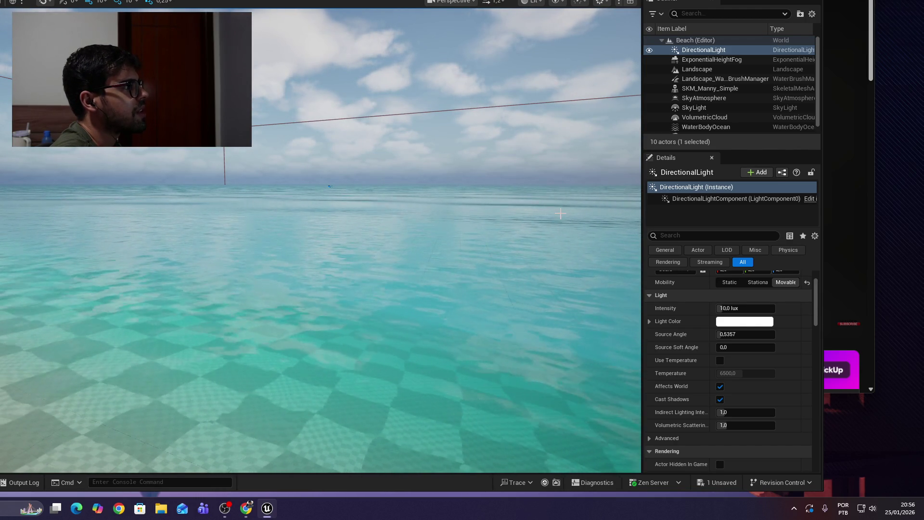
pyautogui.scroll(2, 711, 329)
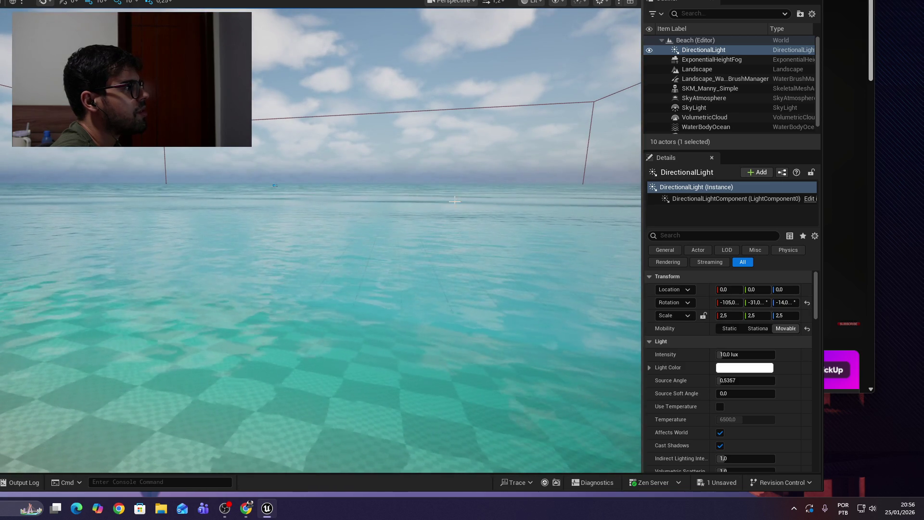
pyautogui.click(719, 60)
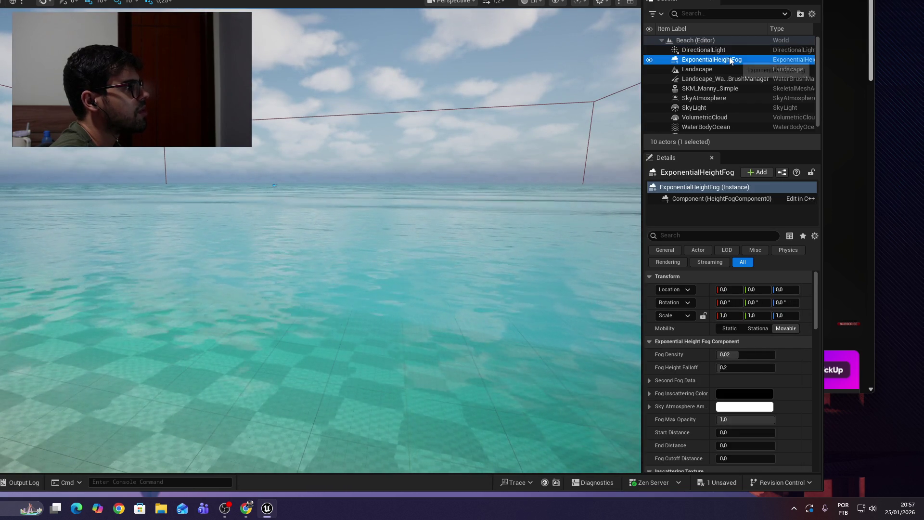
# Step: Select SkyLight, turn the view toward the beach, and Play In Editor with Alt+P
pyautogui.click(716, 110)
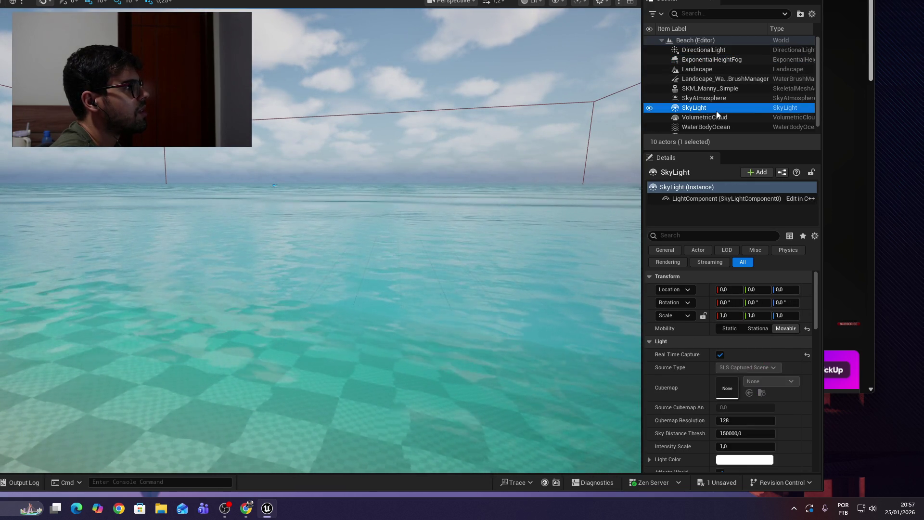
pyautogui.scroll(-1, 716, 111)
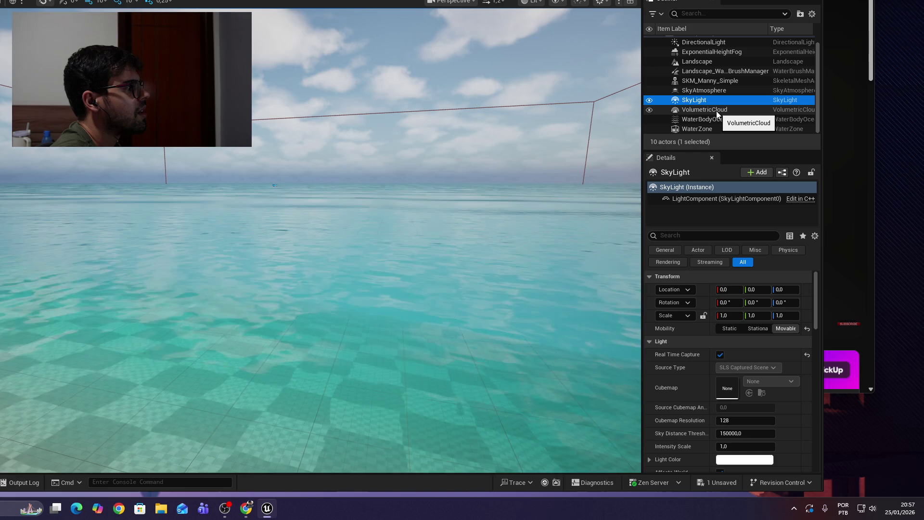
pyautogui.scroll(1, 720, 120)
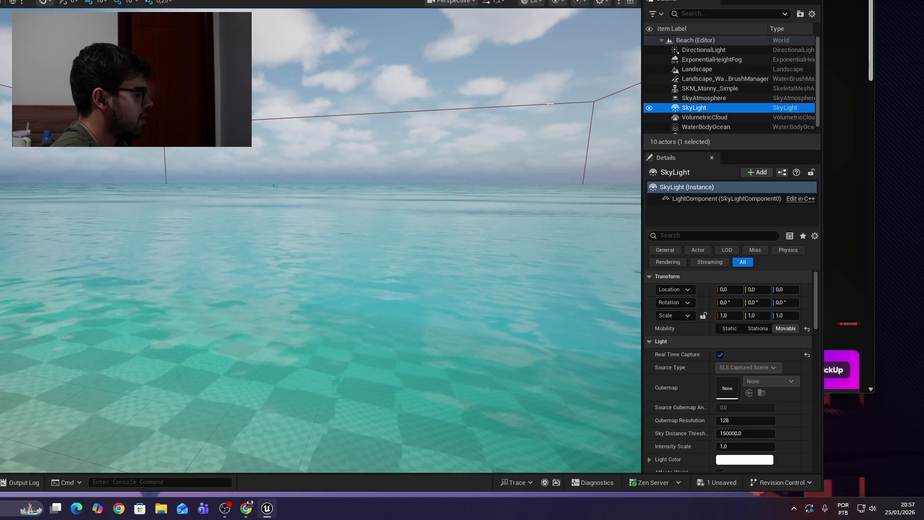
pyautogui.moveTo(321, 289)
pyautogui.mouseDown()
pyautogui.moveTo(284, 279)
pyautogui.moveTo(370, 52)
pyautogui.mouseUp()
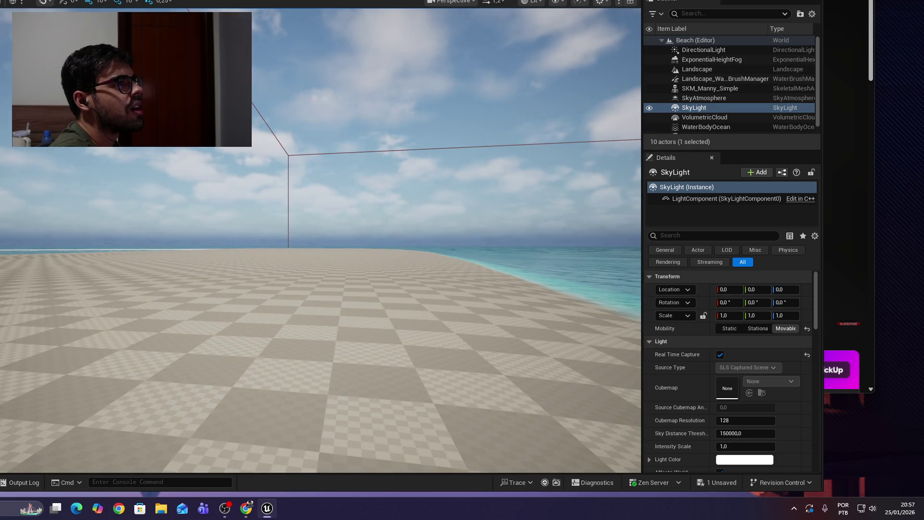
pyautogui.hotkey('alt', 'p')
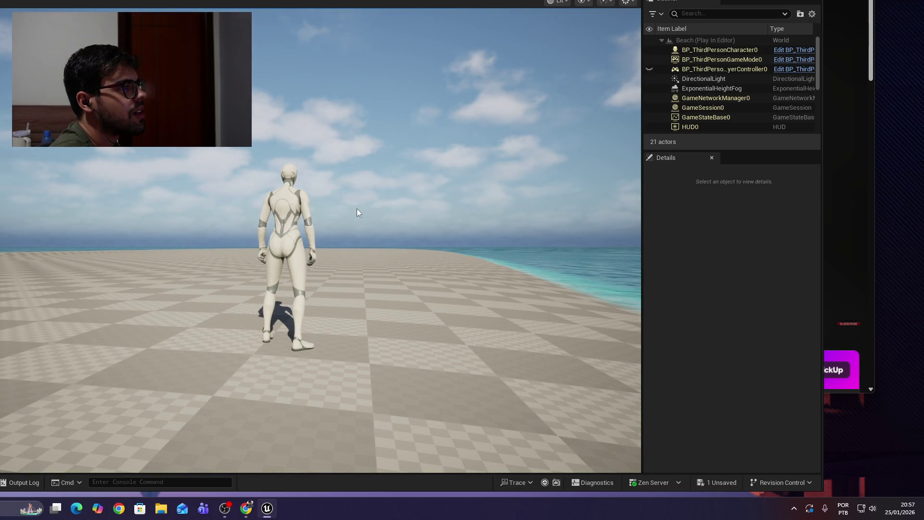
pyautogui.click(356, 207)
# Step: Run the character along the shore, then stop the play session
pyautogui.press('w')
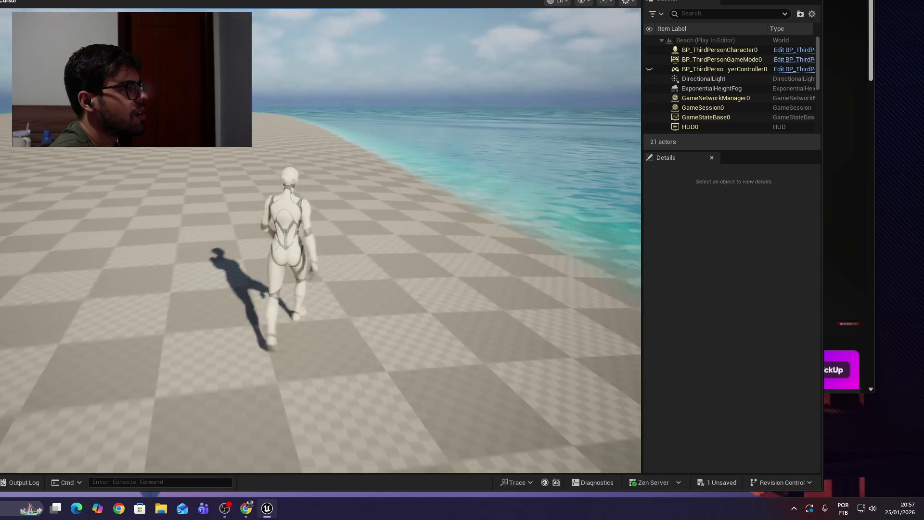
pyautogui.press('s')
pyautogui.press('w')
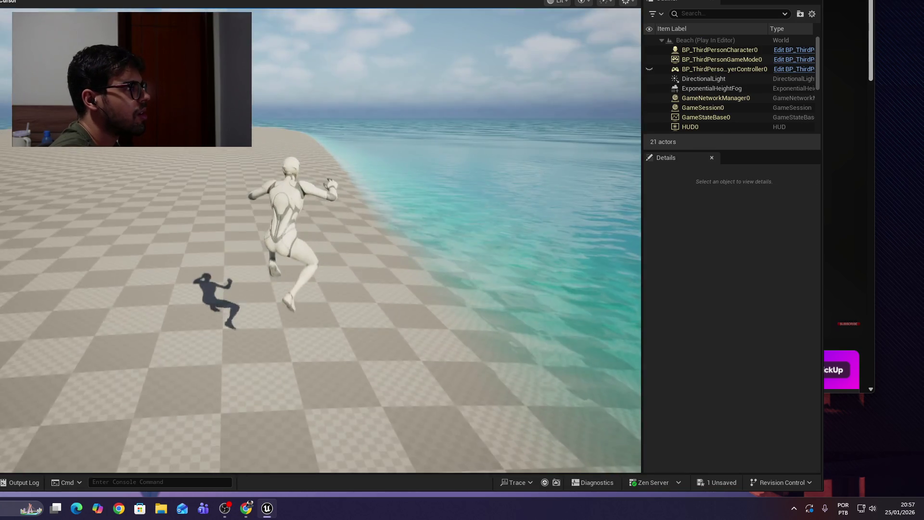
pyautogui.press('Escape')
# Step: Reframe the view along the shoreline and resume the YouTube tutorial from 8:14
pyautogui.moveTo(405, 257); pyautogui.dragTo(311, 209)
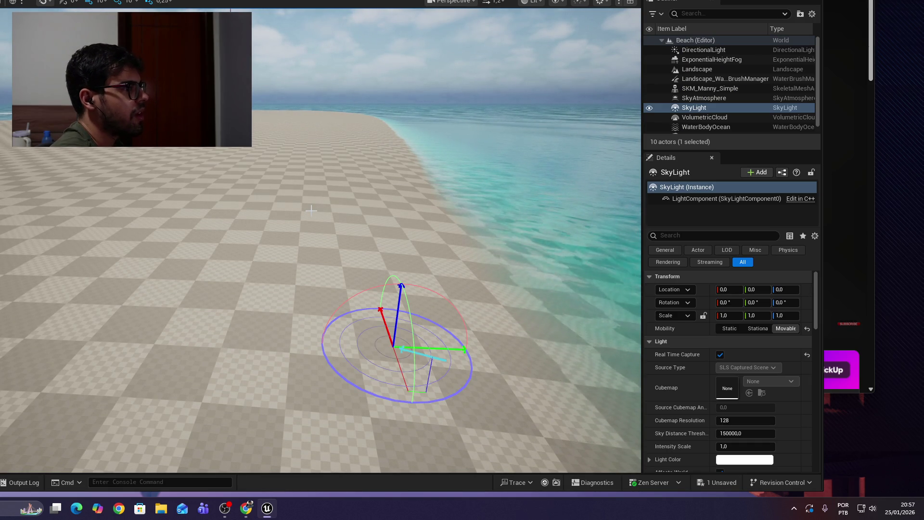
pyautogui.moveTo(399, 190); pyautogui.dragTo(399, 189)
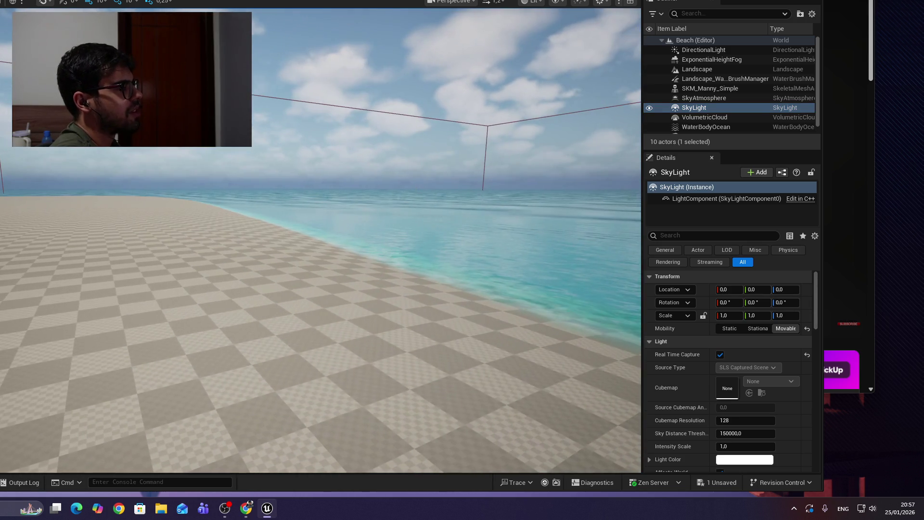
pyautogui.hotkey('alt', 'Tab')
pyautogui.press('space')
pyautogui.click(542, 151)
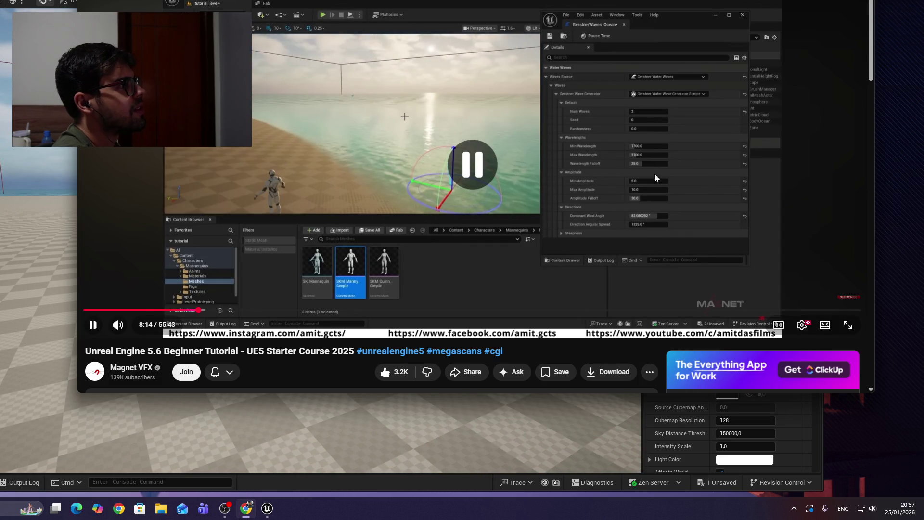
# Step: Open a new tab, start typing 'ue5', then return to the sun-rotation search results
pyautogui.hotkey('ctrl', 't')
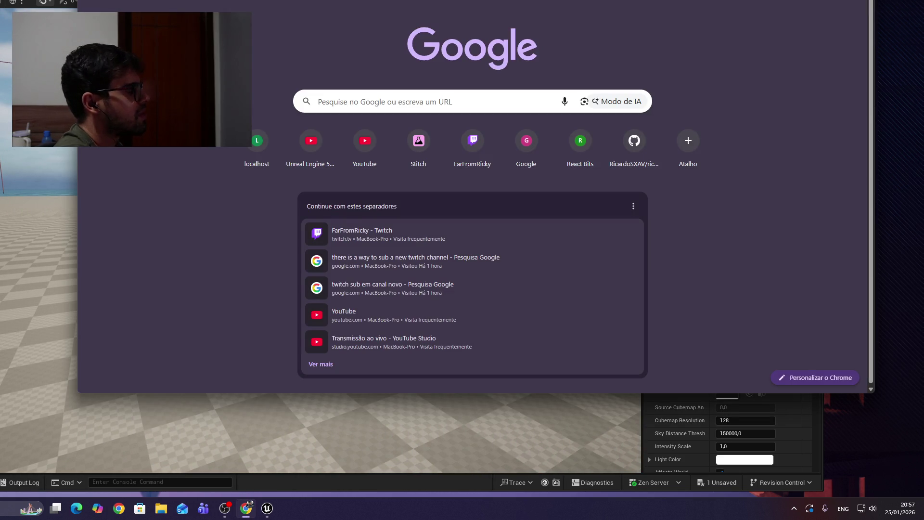
pyautogui.write('ue5')
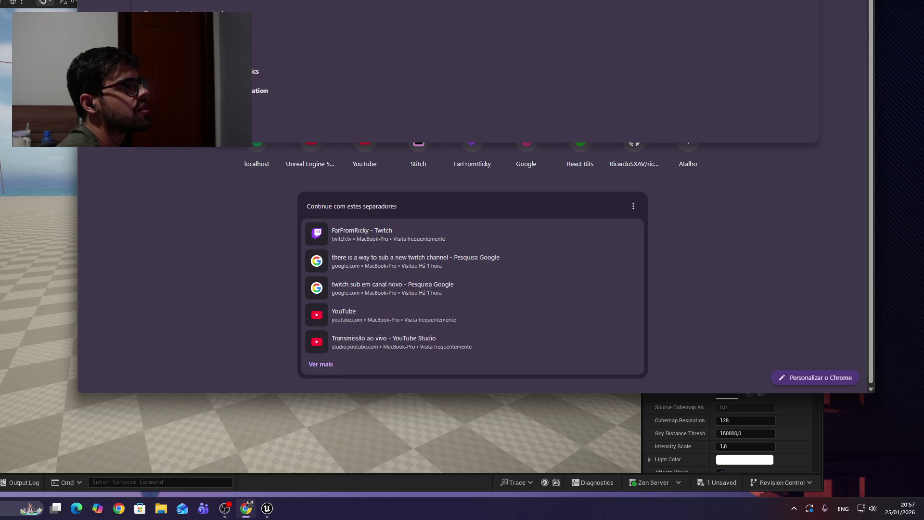
pyautogui.press('Escape')
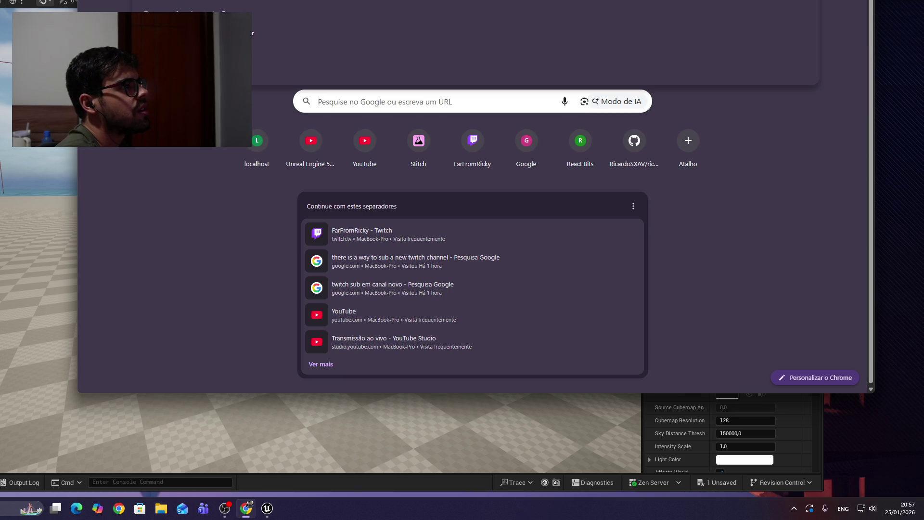
pyautogui.hotkey('alt', 'Left')
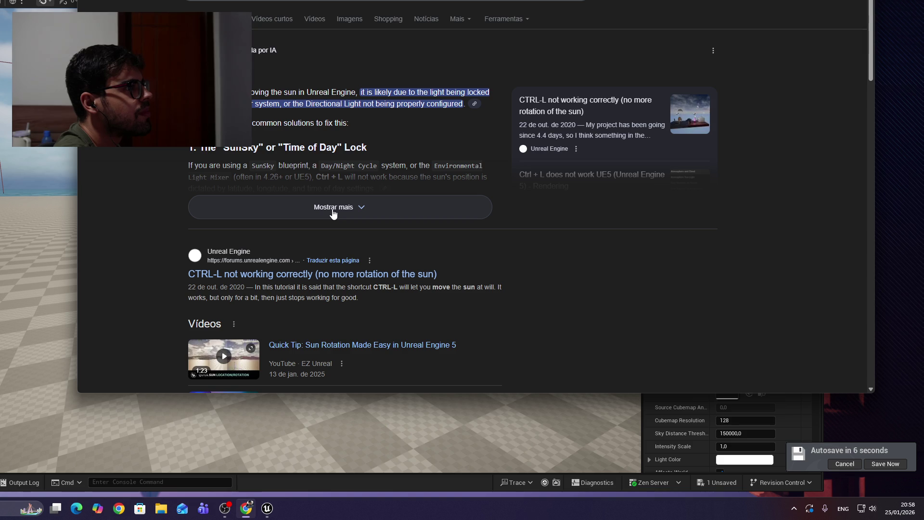
# Step: Expand the AI overview on fixing sun rotation, then select DirectionalLight in Unreal
pyautogui.click(335, 212)
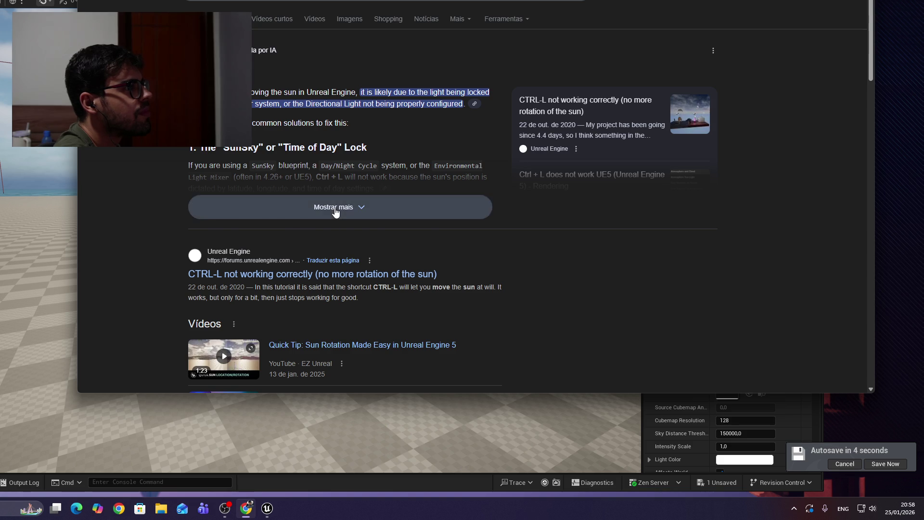
pyautogui.scroll(-1, 338, 208)
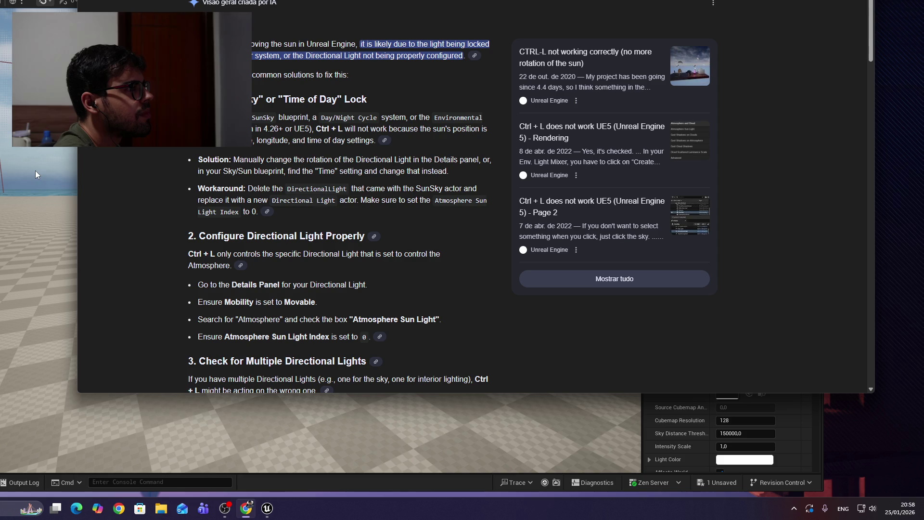
pyautogui.click(47, 148)
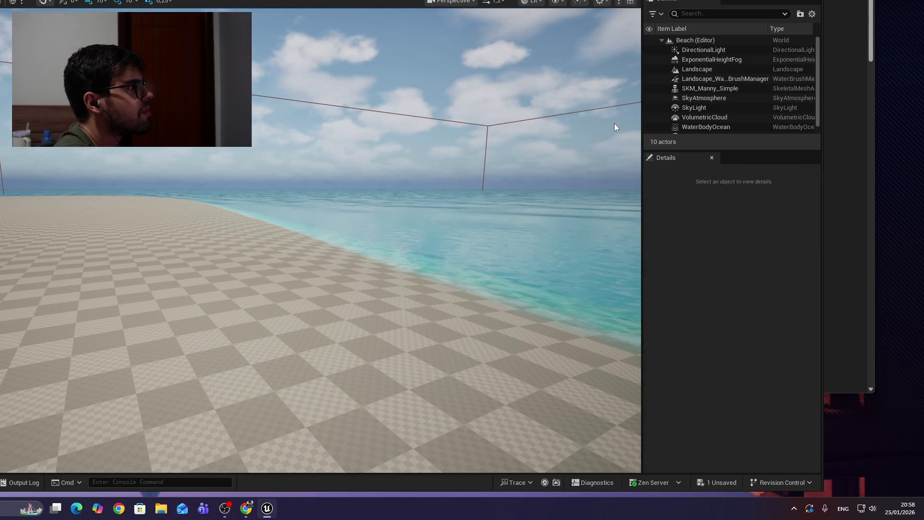
pyautogui.click(730, 51)
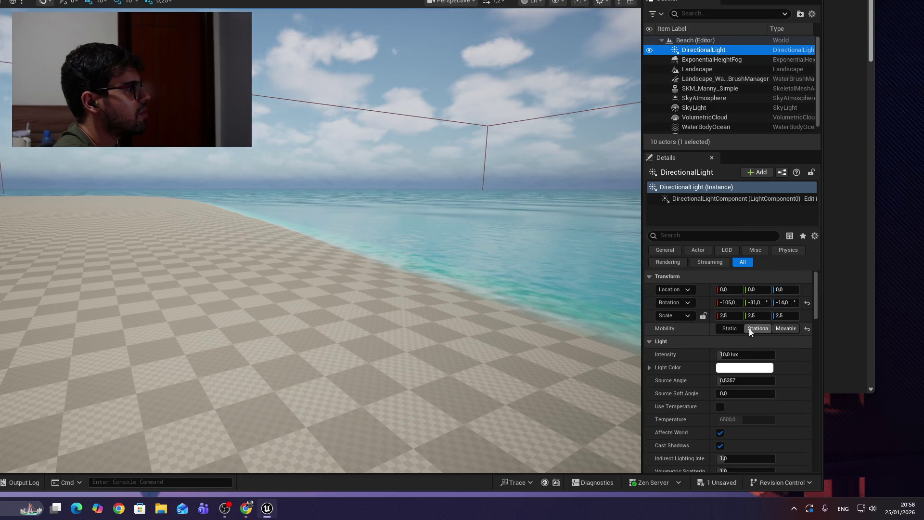
# Step: Drag the DirectionalLight pitch to lower the sun toward (-239, 185, 66)
pyautogui.moveTo(729, 303); pyautogui.dragTo(802, 302)
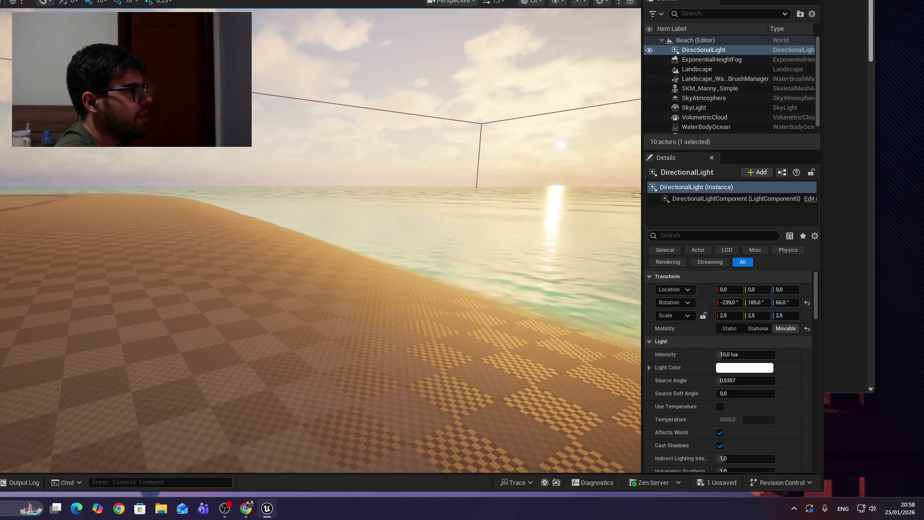
pyautogui.moveTo(615, 260); pyautogui.dragTo(635, 259)
pyautogui.click(219, 360)
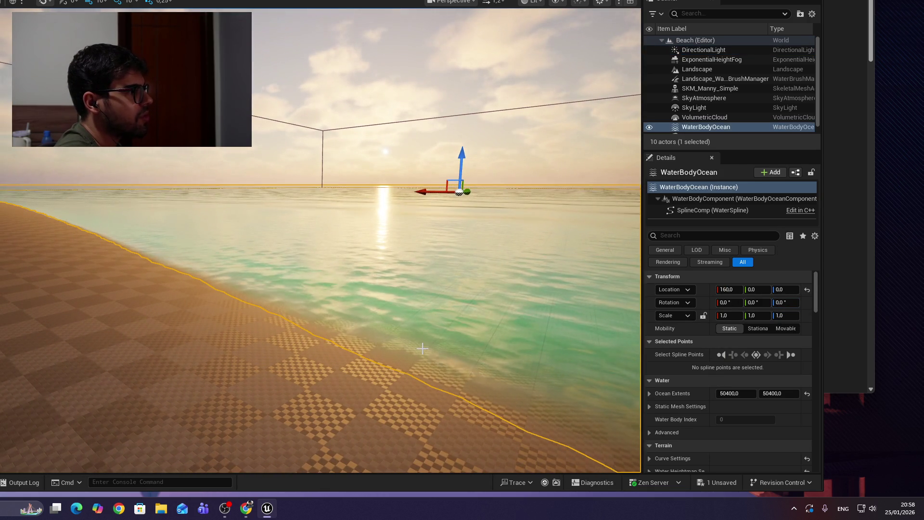
pyautogui.click(360, 42)
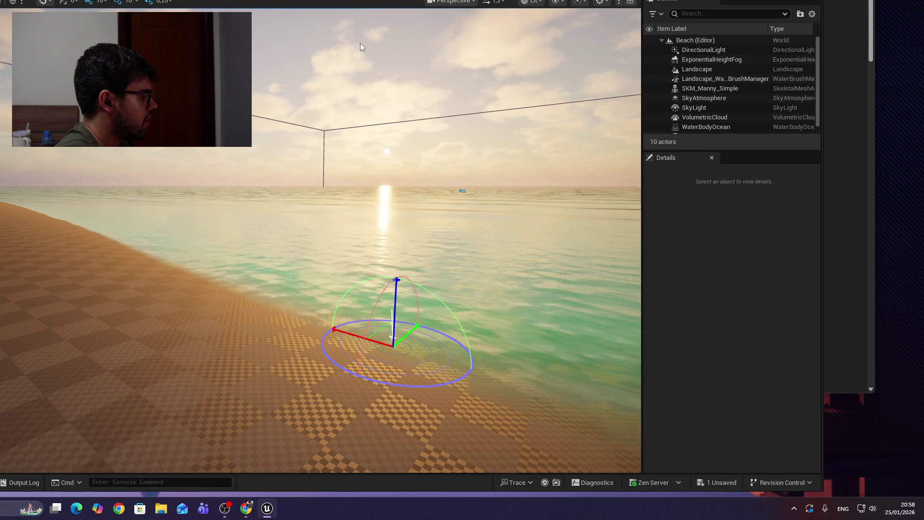
# Step: Swing the sun direction directly in the viewport with Ctrl+L while facing it
pyautogui.moveTo(426, 310)
pyautogui.mouseDown()
pyautogui.moveTo(443, 308)
pyautogui.moveTo(413, 294)
pyautogui.moveTo(433, 281)
pyautogui.mouseUp()
pyautogui.hotkey('ctrl', 'l')
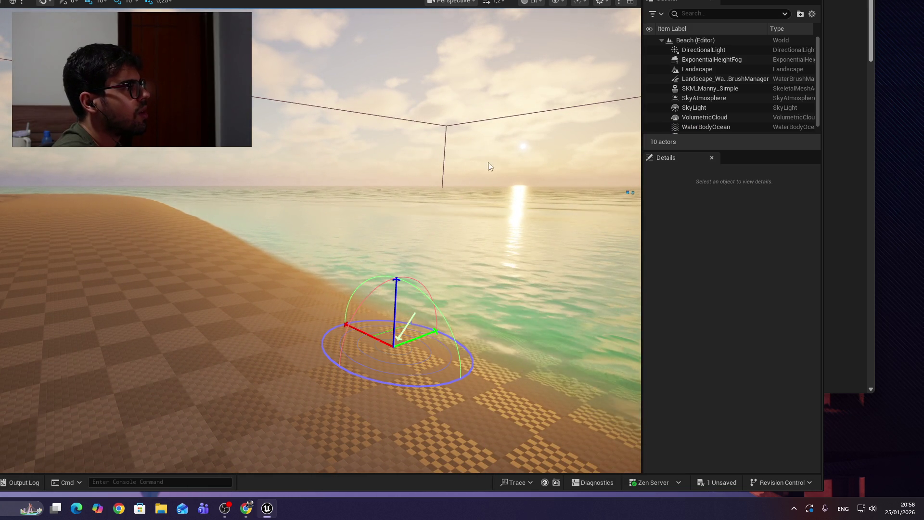
pyautogui.moveTo(418, 299)
pyautogui.mouseDown()
pyautogui.moveTo(462, 298)
pyautogui.moveTo(447, 297)
pyautogui.mouseUp()
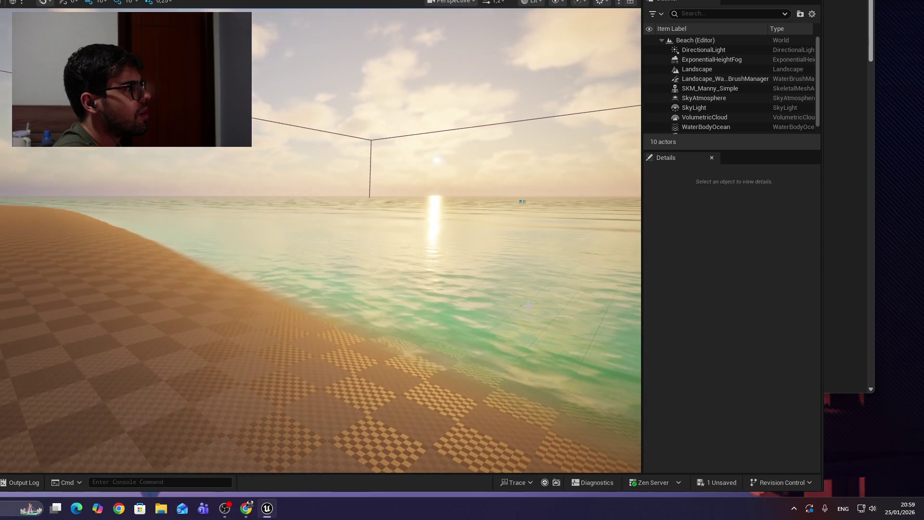
# Step: Select DirectionalLight and reset its rotation to default, with roll back at zero
pyautogui.click(726, 52)
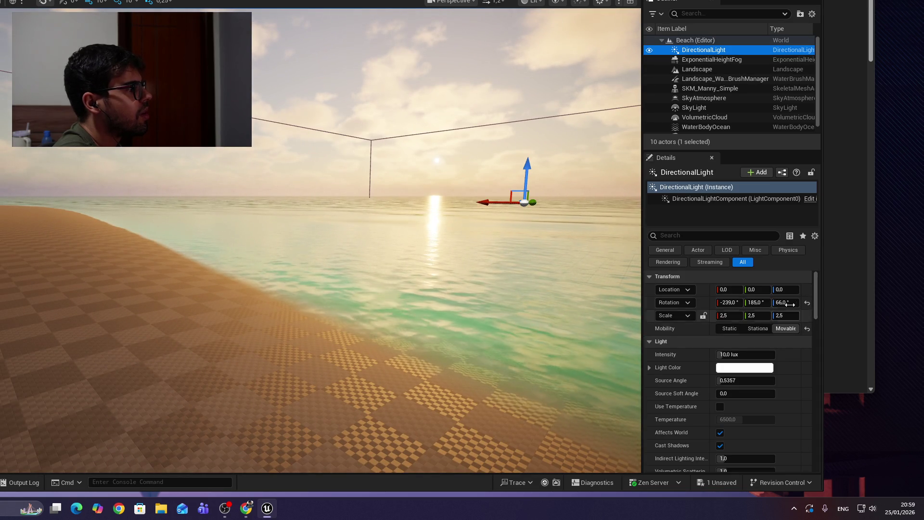
pyautogui.click(807, 303)
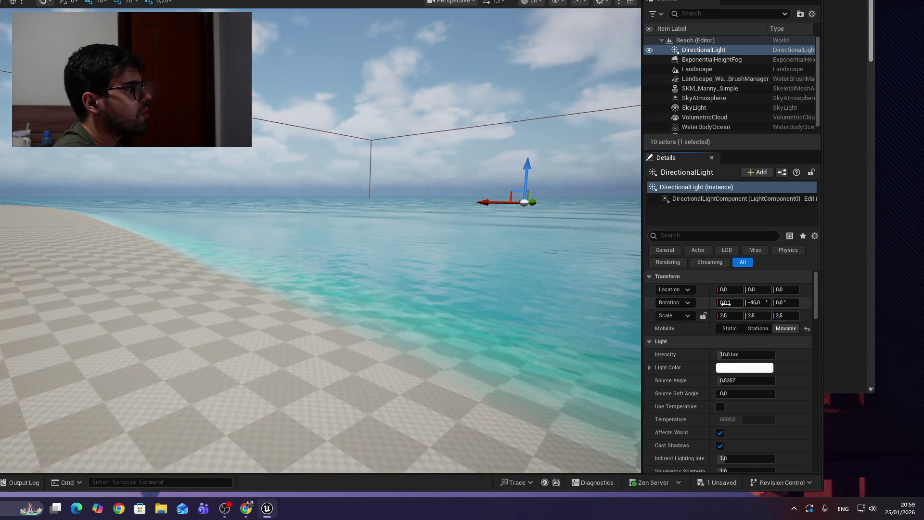
pyautogui.moveTo(723, 302); pyautogui.dragTo(717, 302)
pyautogui.click(806, 303)
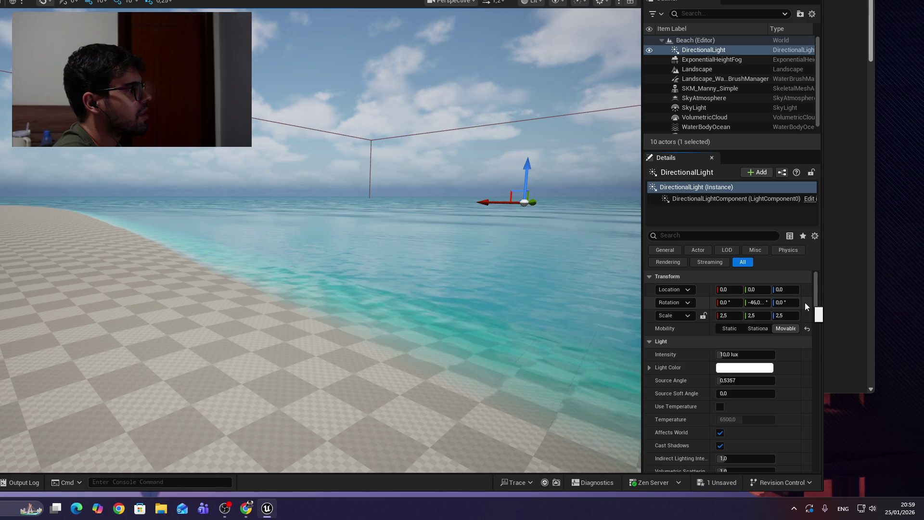
# Step: Drag the sun's Z rotation to about 71 for a low sunset, then return to Chrome
pyautogui.press('r')
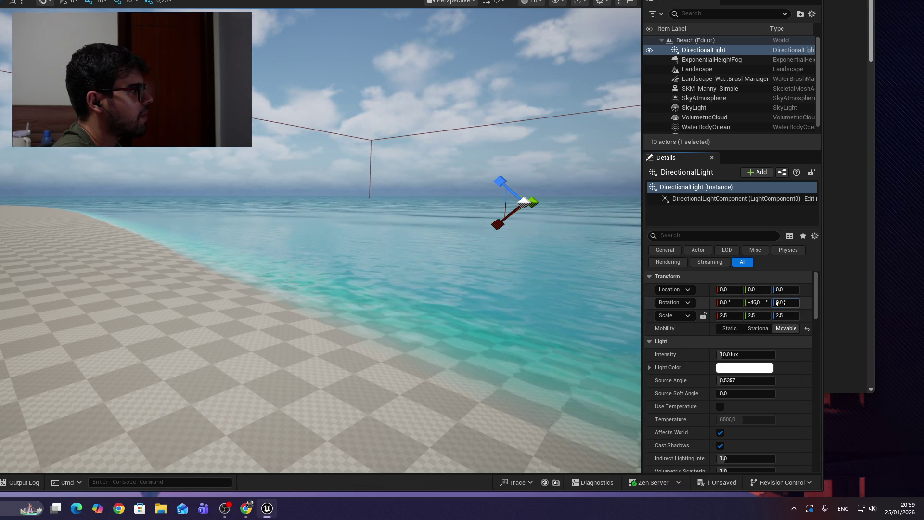
pyautogui.write('20')
pyautogui.moveTo(785, 302)
pyautogui.mouseDown()
pyautogui.moveTo(813, 302)
pyautogui.moveTo(723, 302)
pyautogui.mouseUp()
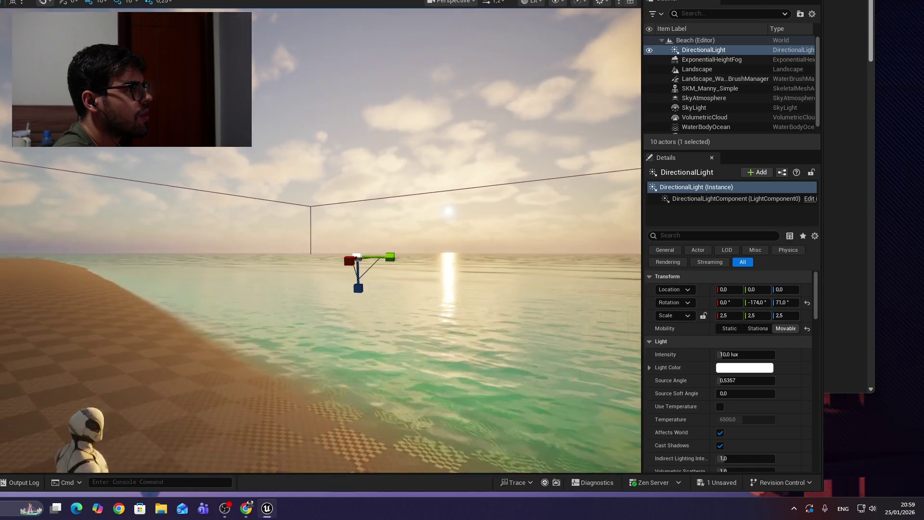
pyautogui.hotkey('alt', 'Tab')
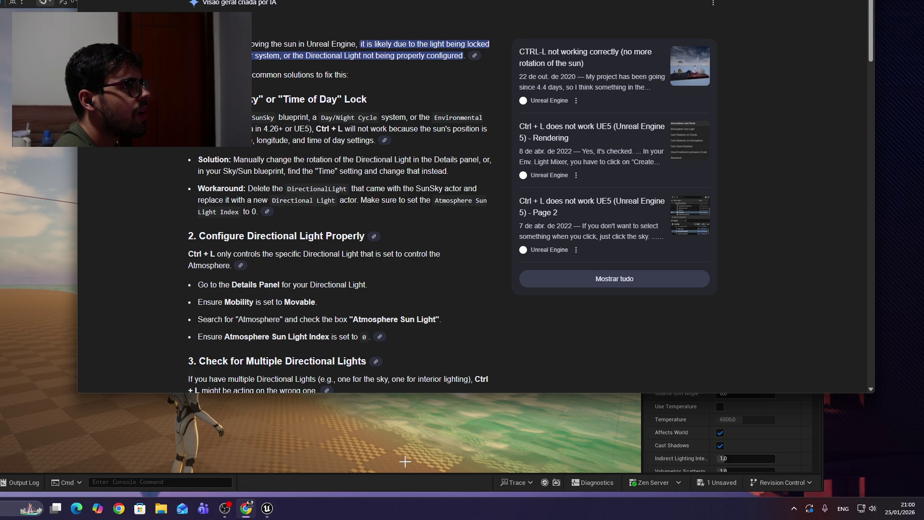
# Step: Return to the Unreal editor and select the ocean water body
pyautogui.click(448, 447)
pyautogui.click(442, 319)
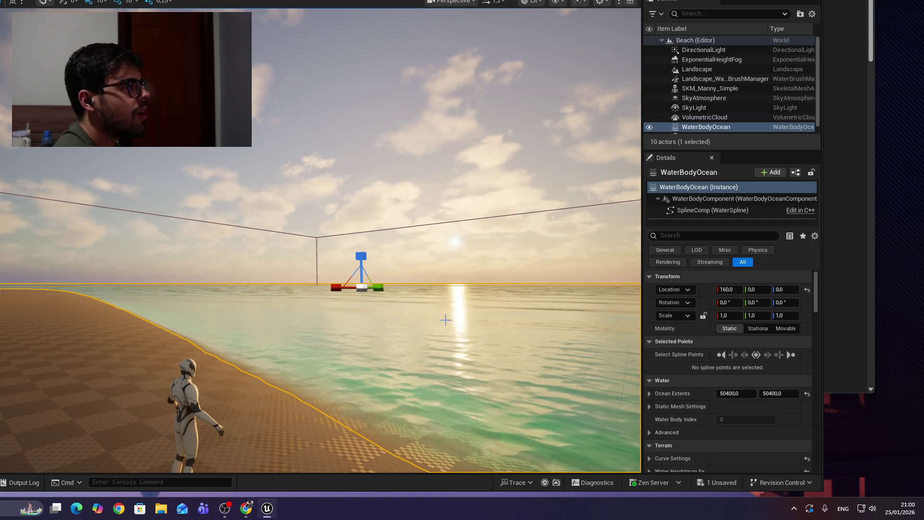
# Step: Deselect the ocean, face the sunset over the sea, and switch to another Chrome tab
pyautogui.click(507, 267)
pyautogui.moveTo(464, 195); pyautogui.dragTo(385, 197)
pyautogui.moveTo(359, 258)
pyautogui.mouseDown()
pyautogui.moveTo(365, 193)
pyautogui.moveTo(359, 258)
pyautogui.mouseUp()
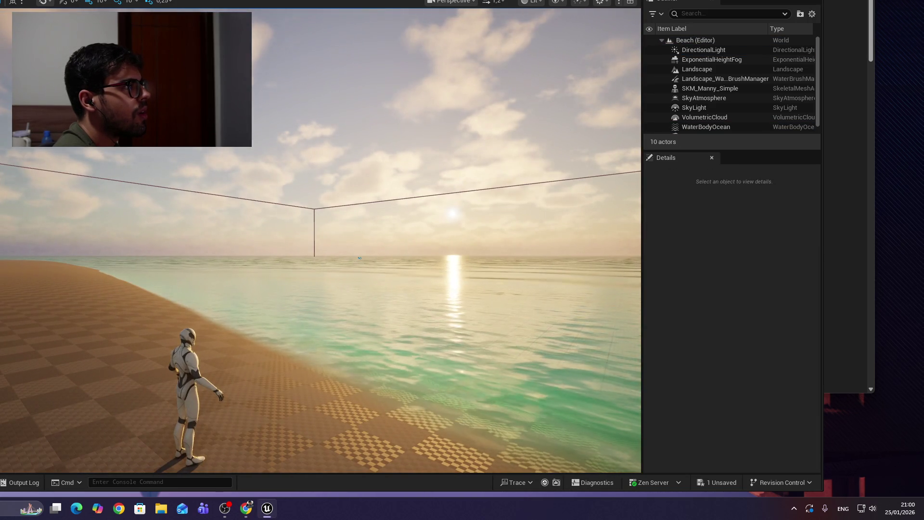
pyautogui.hotkey('alt', 'Tab')
pyautogui.hotkey('ctrl', 'Tab')
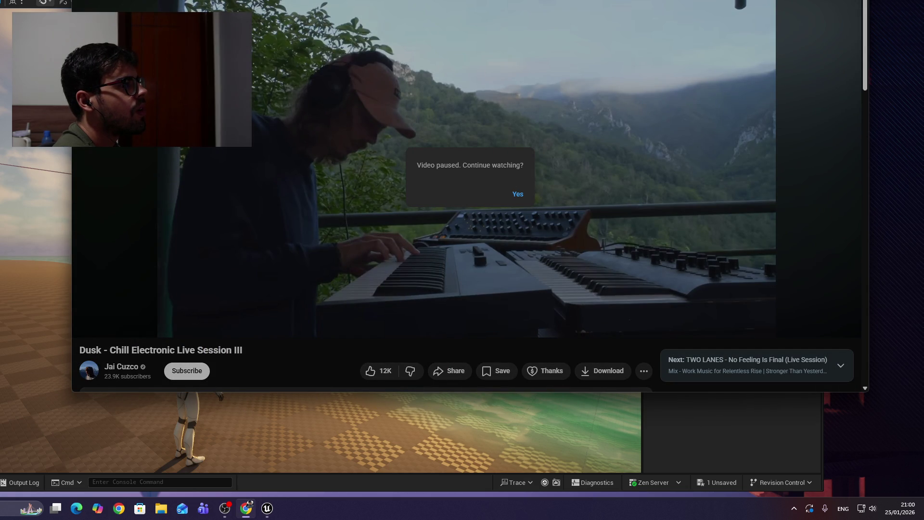
# Step: Check the redo-shortcut search results, then resume the UE5 beginner tutorial video
pyautogui.hotkey('ctrl', 'Tab')
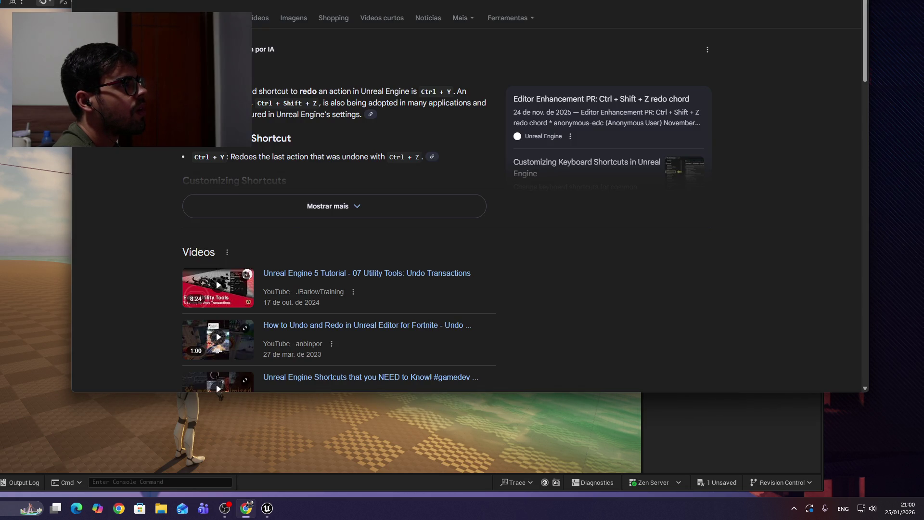
pyautogui.hotkey('ctrl', 'shift', 'Tab')
pyautogui.click(371, 91)
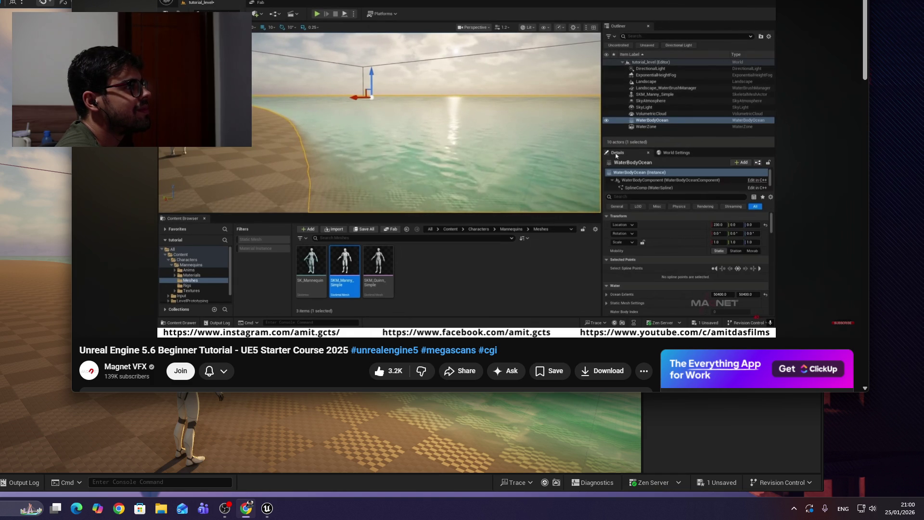
pyautogui.moveTo(772, 218)
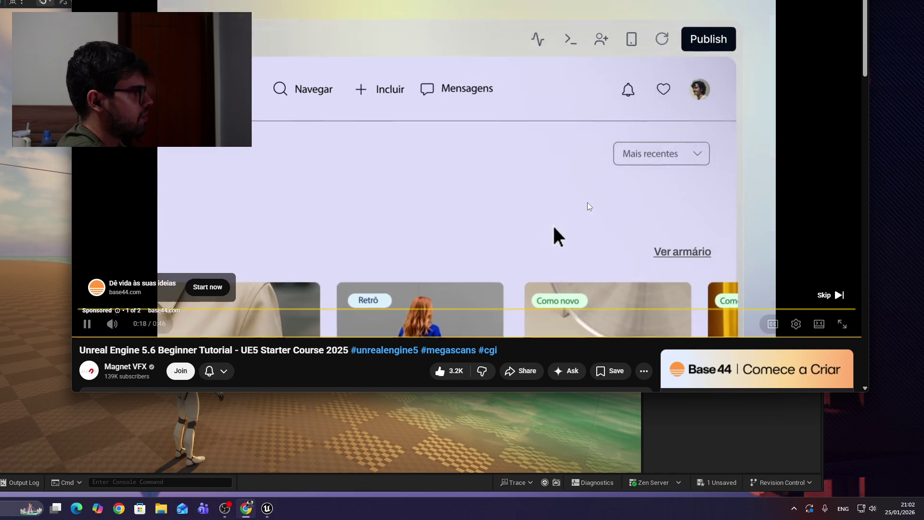
# Step: Skip the sponsored ad and pause the tutorial at 9:47 after the water material settings
pyautogui.click(824, 295)
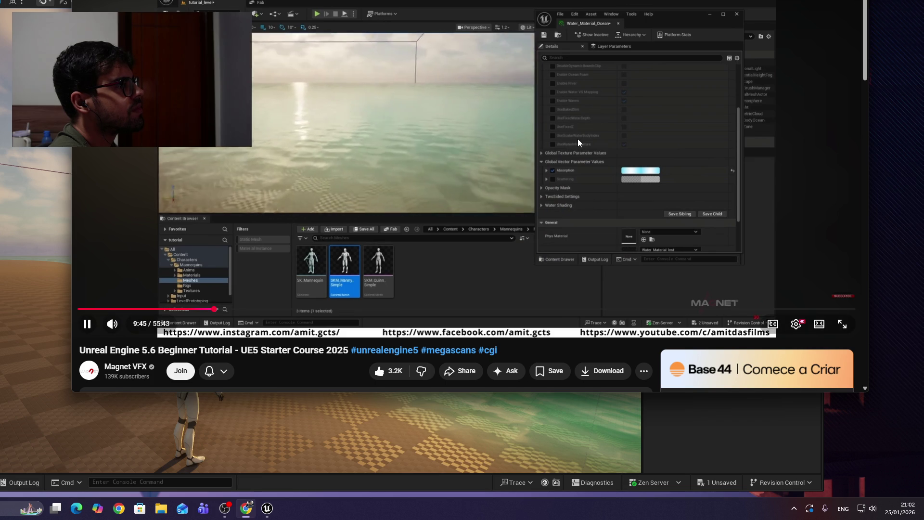
pyautogui.click(577, 139)
# Step: Select WaterBodyOcean, scroll to its Rendering Water Material, and open that material instance
pyautogui.click(34, 260)
pyautogui.click(35, 259)
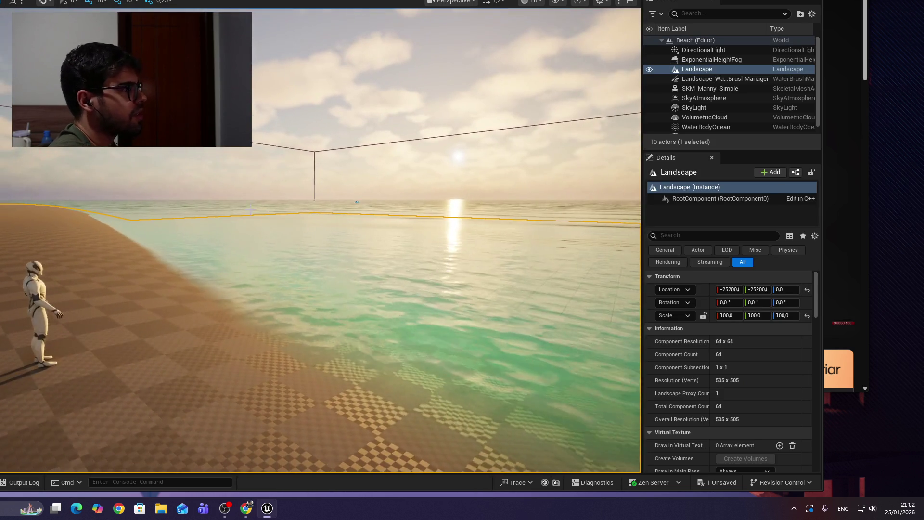
pyautogui.click(403, 286)
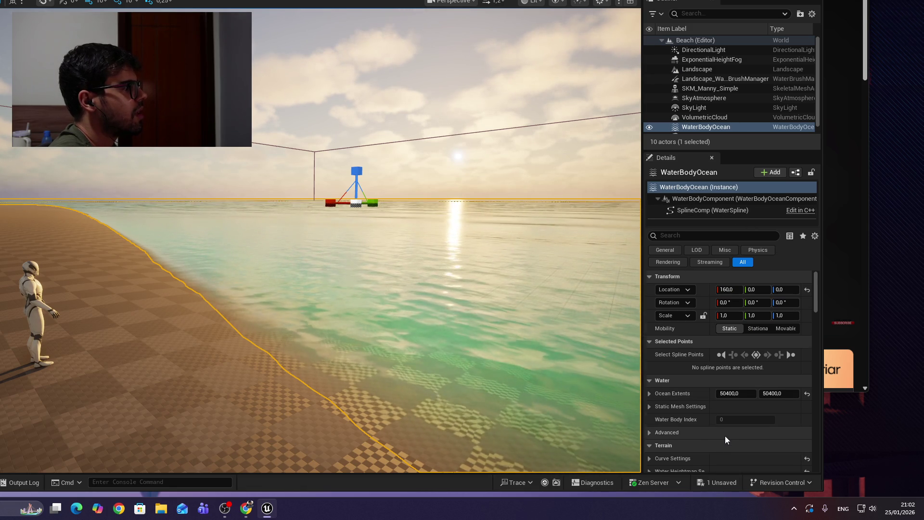
pyautogui.scroll(-10, 726, 439)
pyautogui.scroll(-10, 725, 439)
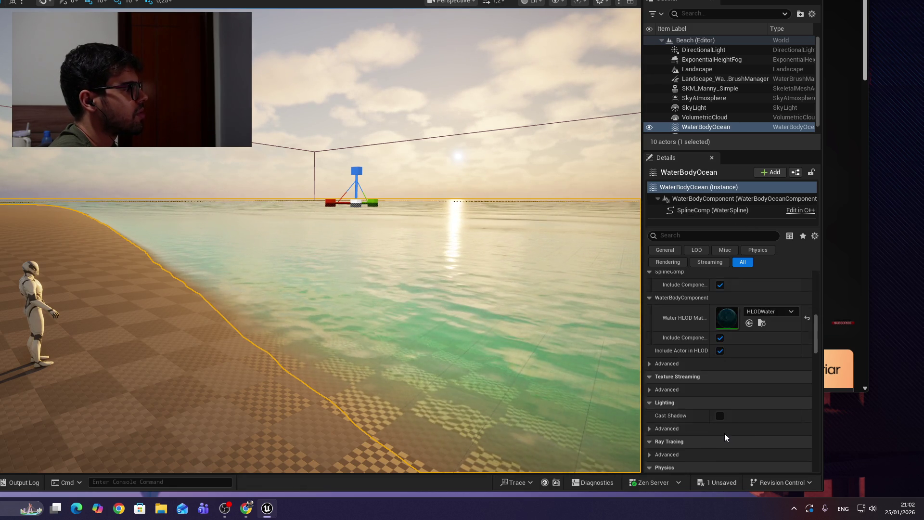
pyautogui.scroll(-10, 725, 438)
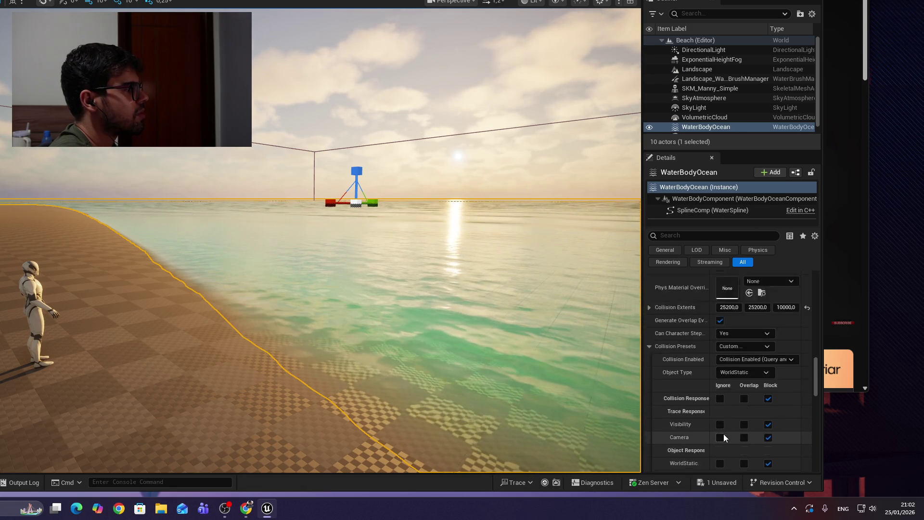
pyautogui.scroll(-4, 724, 438)
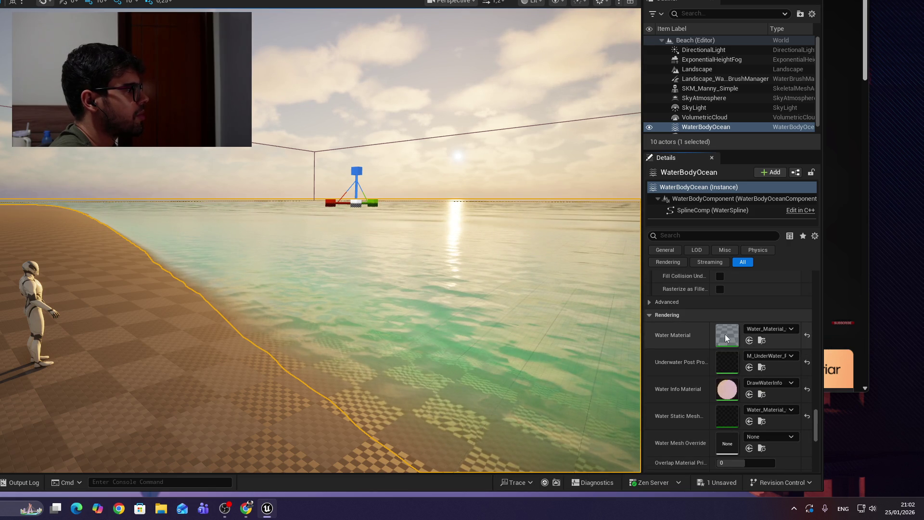
pyautogui.doubleClick(726, 337)
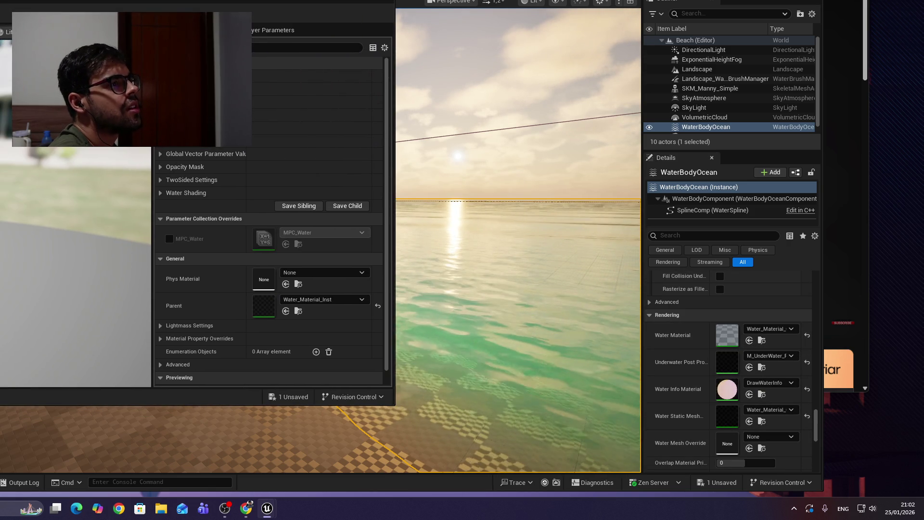
# Step: Enable Caustics in the ocean's water material instance
pyautogui.scroll(-2, 224, 188)
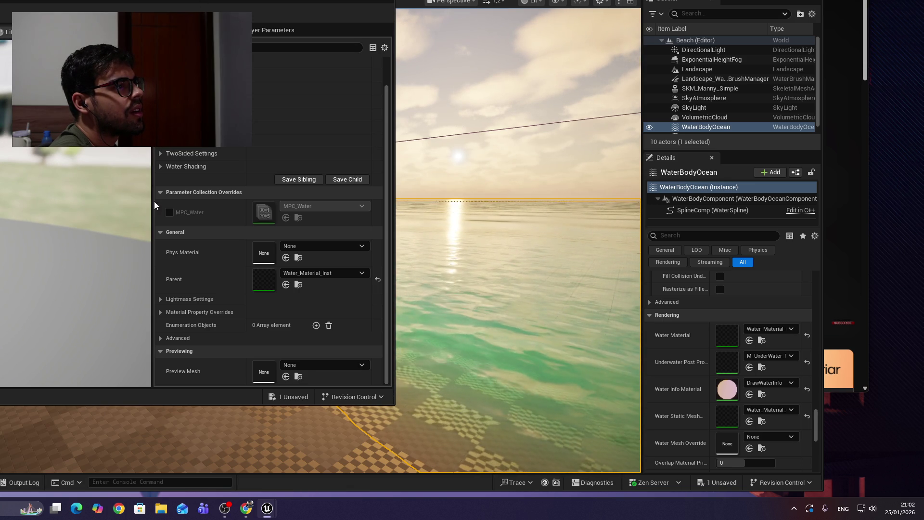
pyautogui.moveTo(149, 202); pyautogui.dragTo(65, 202)
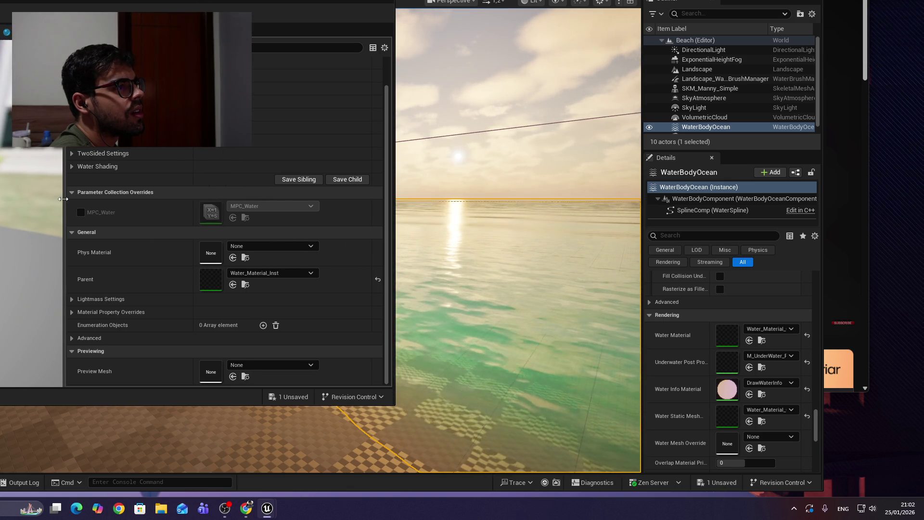
pyautogui.scroll(2, 114, 159)
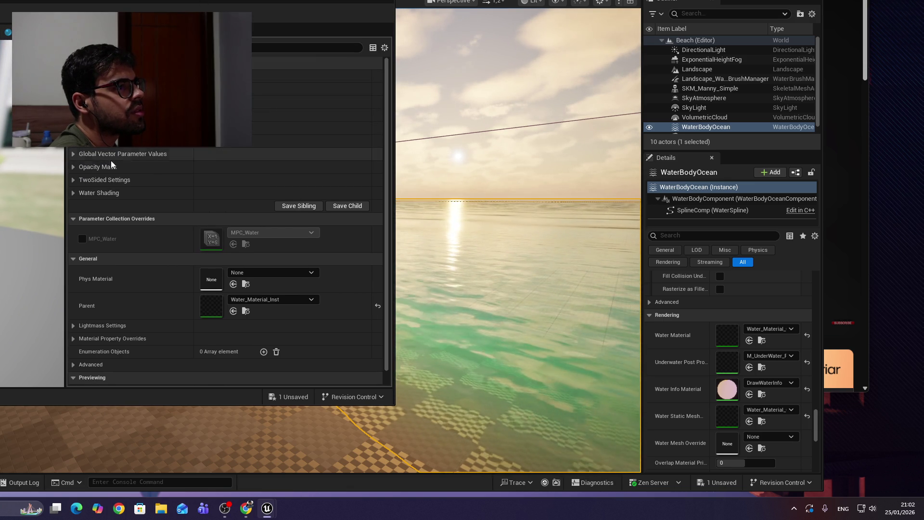
pyautogui.scroll(5, 192, 216)
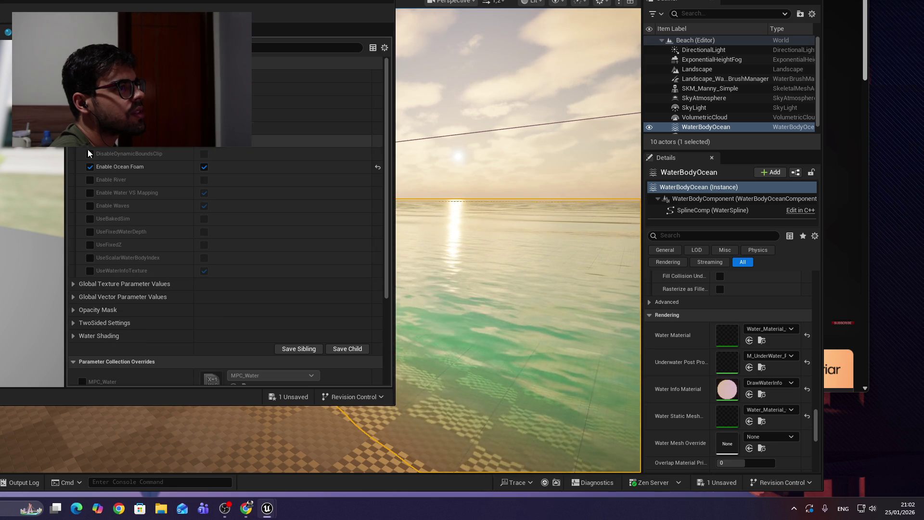
pyautogui.click(90, 128)
# Step: Enable the Absorption override under Global Vector Parameter Values and pick a pale cyan colour
pyautogui.scroll(1, 94, 150)
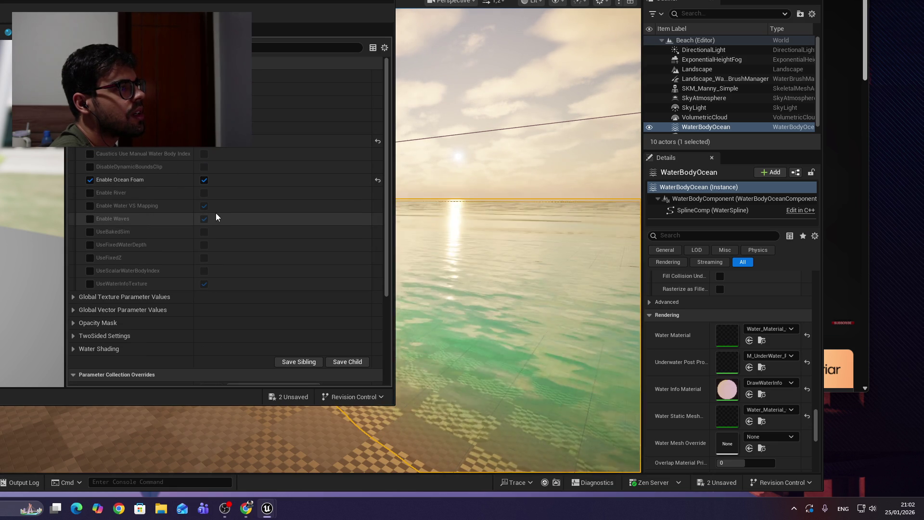
pyautogui.scroll(-2, 106, 260)
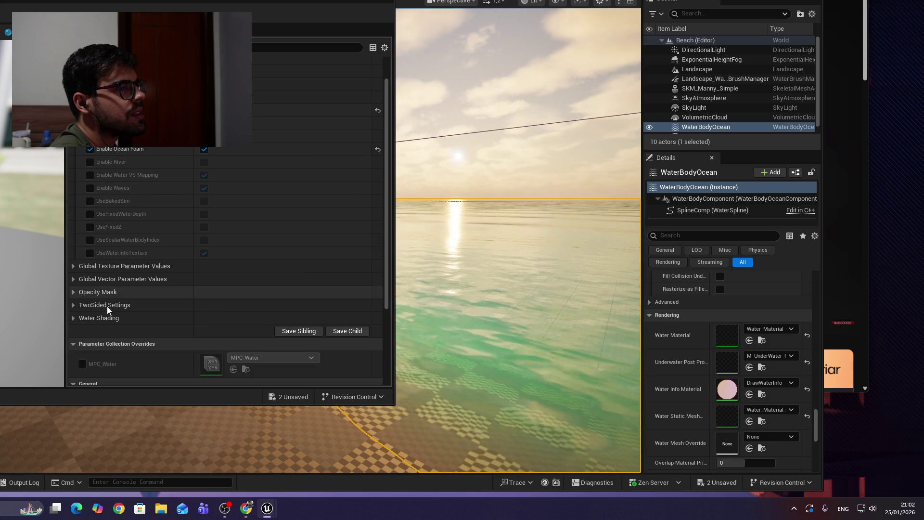
pyautogui.click(72, 279)
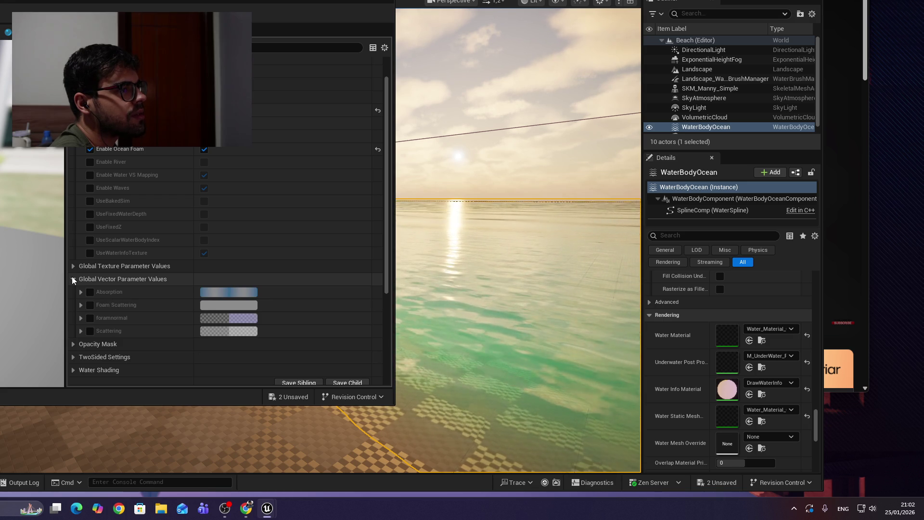
pyautogui.click(90, 293)
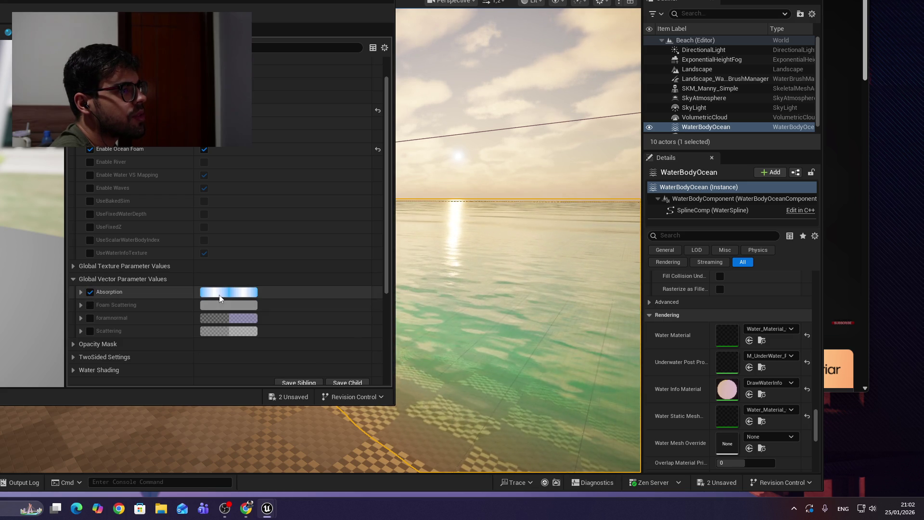
pyautogui.click(219, 294)
pyautogui.moveTo(238, 265); pyautogui.dragTo(254, 291)
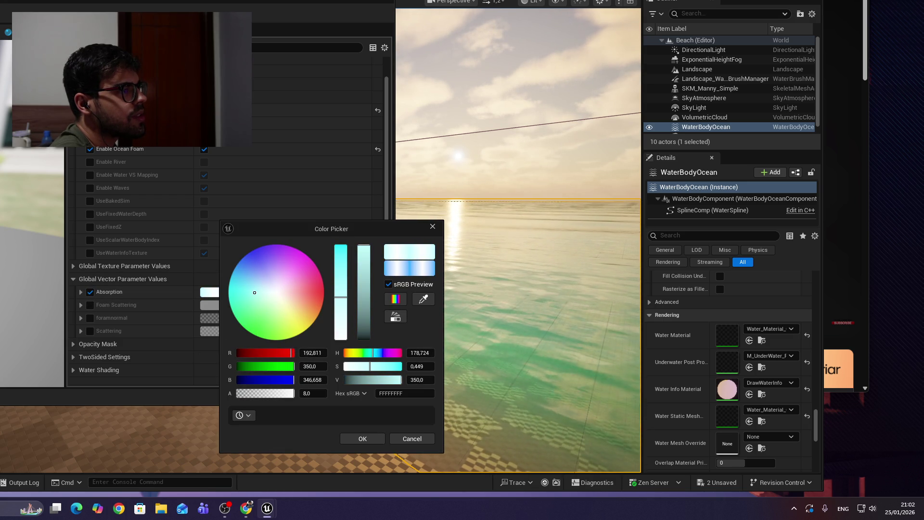
# Step: Confirm a stronger cyan Absorption colour and move the material editor aside
pyautogui.moveTo(229, 283); pyautogui.dragTo(230, 282)
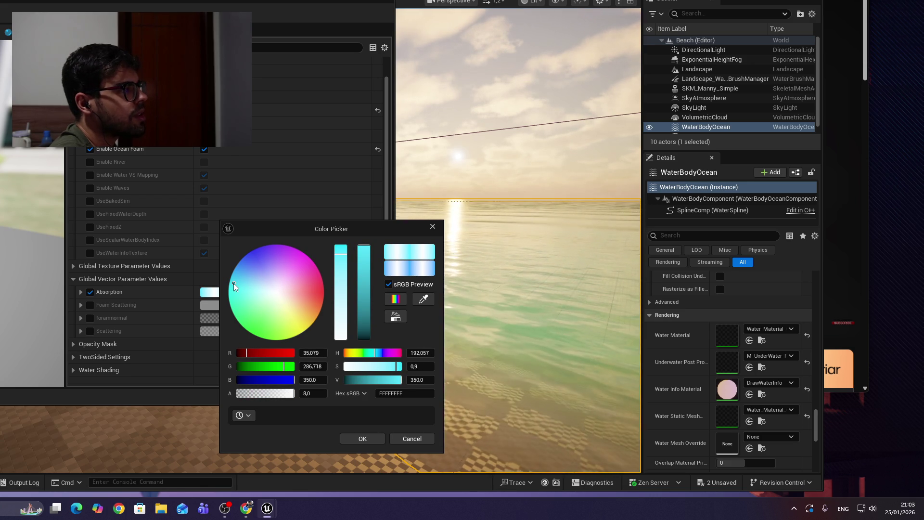
pyautogui.click(348, 431)
pyautogui.moveTo(241, 15); pyautogui.dragTo(23, 15)
# Step: Inspect the turquoise shoreline, ocean and mannequin, then resume the tutorial video
pyautogui.moveTo(458, 289)
pyautogui.mouseDown()
pyautogui.moveTo(423, 288)
pyautogui.moveTo(457, 288)
pyautogui.moveTo(457, 192)
pyautogui.mouseUp()
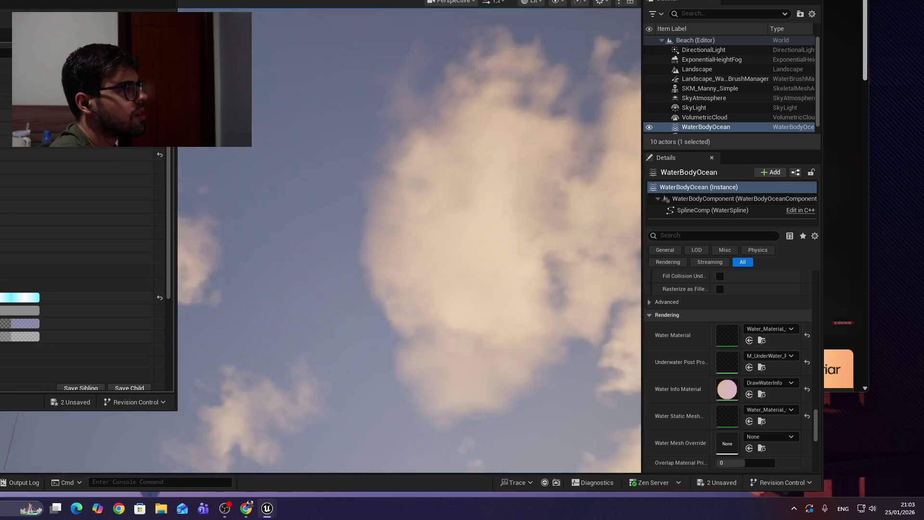
pyautogui.press('f')
pyautogui.moveTo(402, 200)
pyautogui.mouseDown()
pyautogui.moveTo(402, 337)
pyautogui.moveTo(402, 279)
pyautogui.moveTo(402, 318)
pyautogui.mouseUp()
pyautogui.moveTo(402, 279)
pyautogui.mouseDown()
pyautogui.moveTo(395, 260)
pyautogui.moveTo(536, 178)
pyautogui.mouseUp()
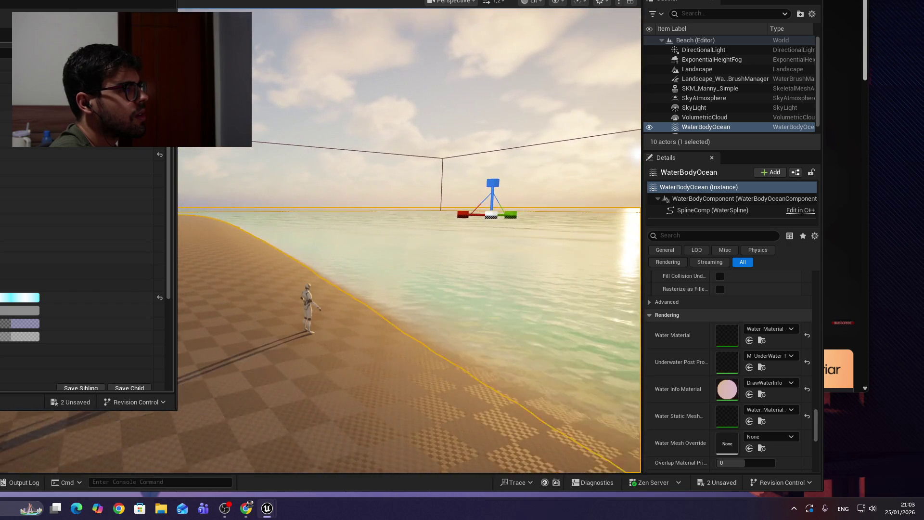
pyautogui.hotkey('alt', 'Tab')
pyautogui.click(568, 104)
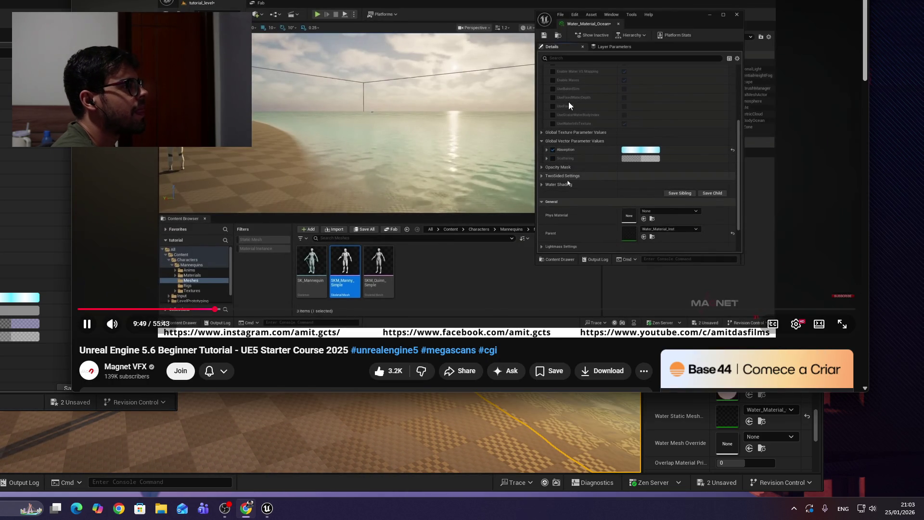
# Step: Rewind the tutorial to about 8:52 where caustics is enabled, pause, and return to Unreal
pyautogui.press('j')
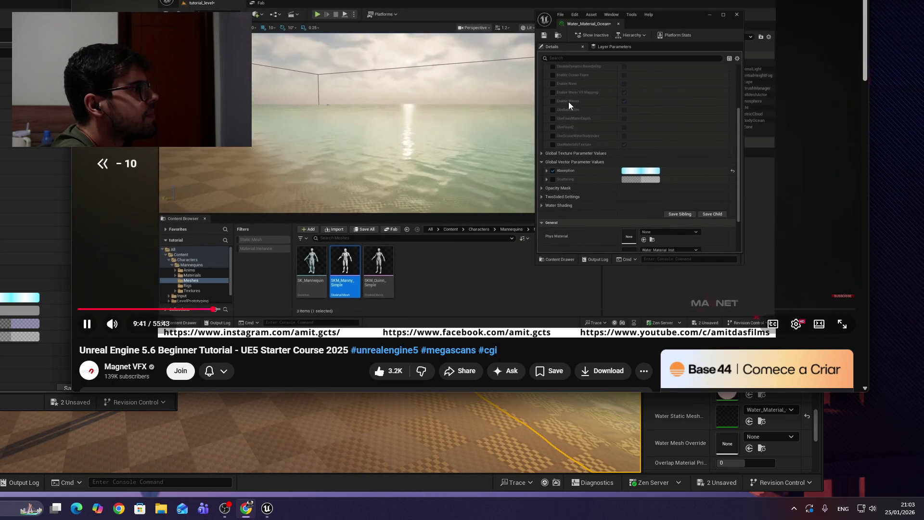
pyautogui.press('Left')
pyautogui.press('Left')
pyautogui.press('Left')
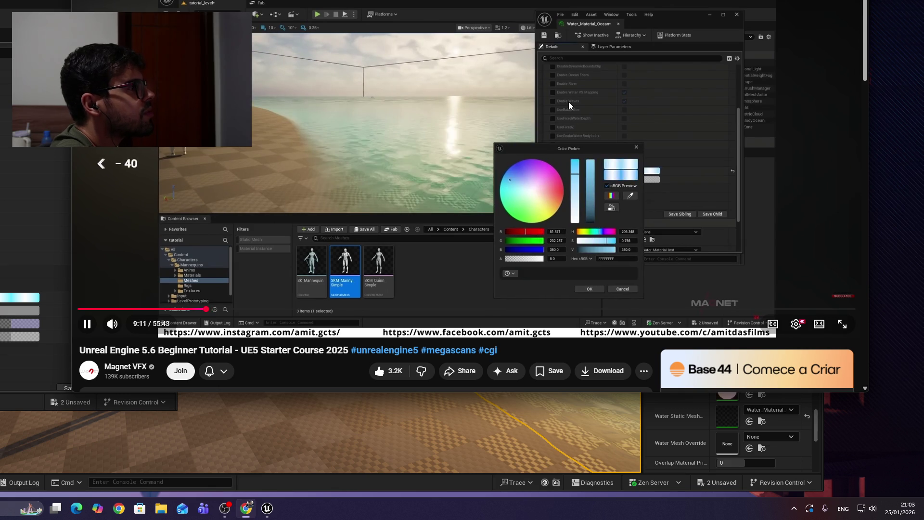
pyautogui.press('Left')
pyautogui.press('Left')
pyautogui.press('Left')
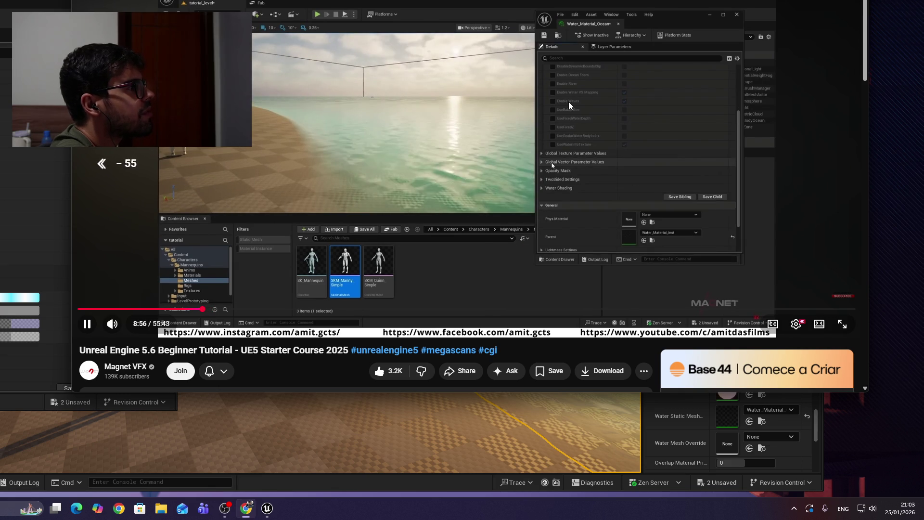
pyautogui.press('Right')
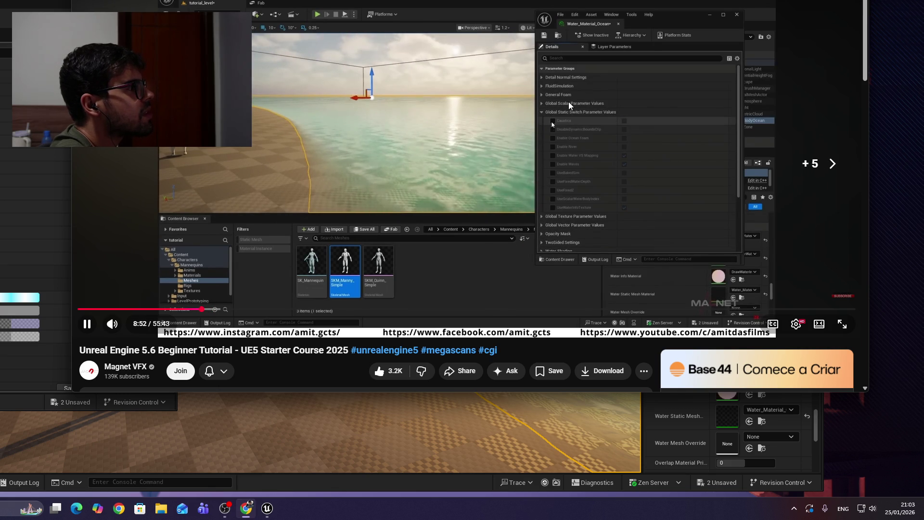
pyautogui.press('Right')
pyautogui.press('Left')
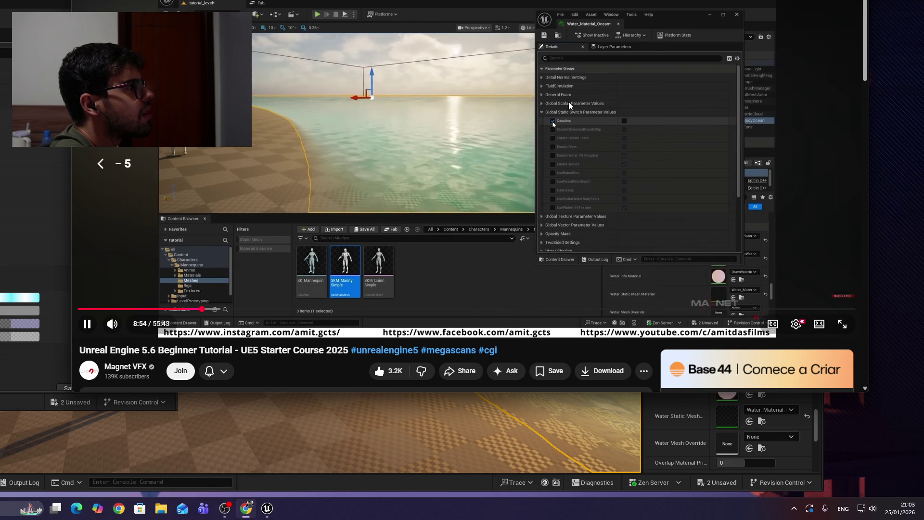
pyautogui.press('space')
pyautogui.hotkey('alt', 'Tab')
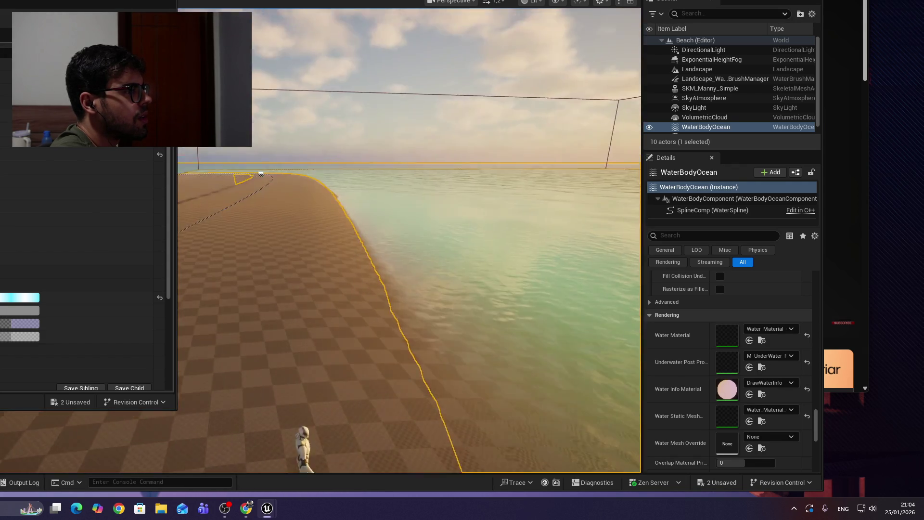
# Step: Move the water material editor toward the screen centre, then resume the tutorial
pyautogui.moveTo(145, 17)
pyautogui.mouseDown()
pyautogui.moveTo(438, 39)
pyautogui.moveTo(418, 42)
pyautogui.mouseUp()
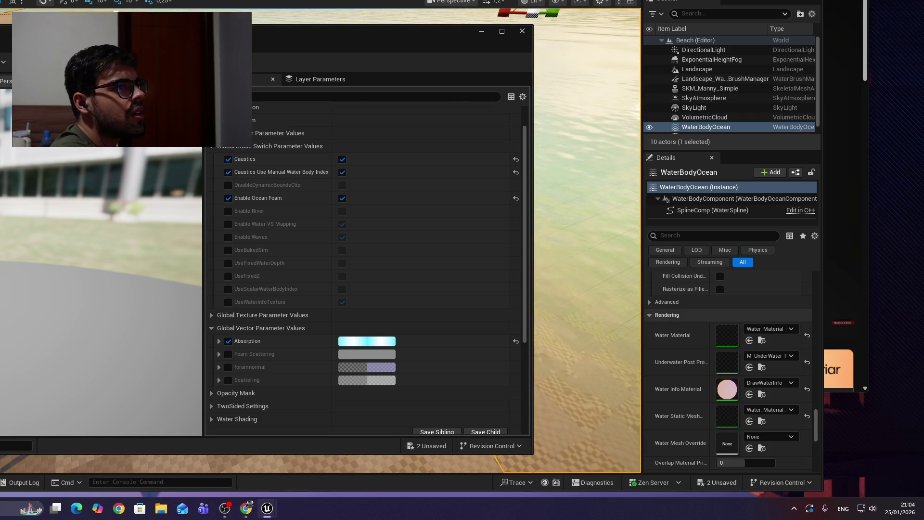
pyautogui.hotkey('alt', 'Tab')
pyautogui.click(643, 105)
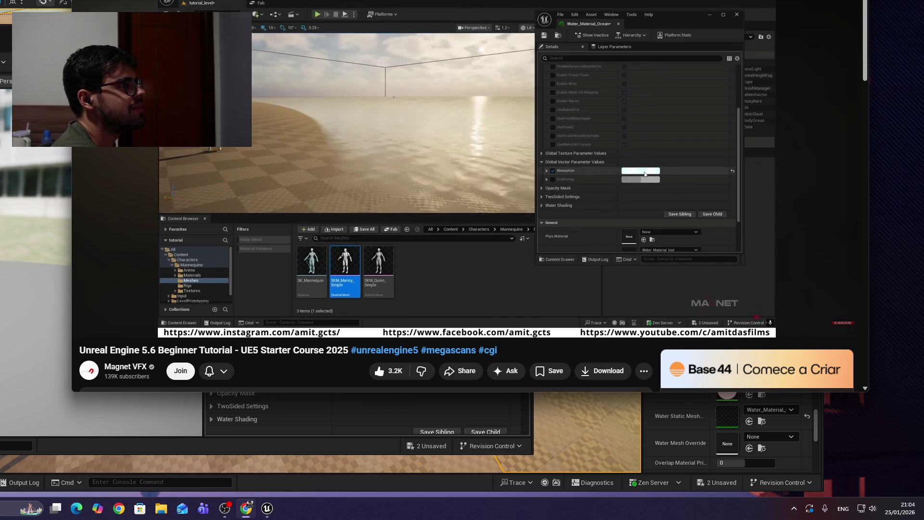
# Step: Skip the tutorial ahead, expand Water Shading, and compare its values with the tutorial
pyautogui.press('Right')
pyautogui.press('Right')
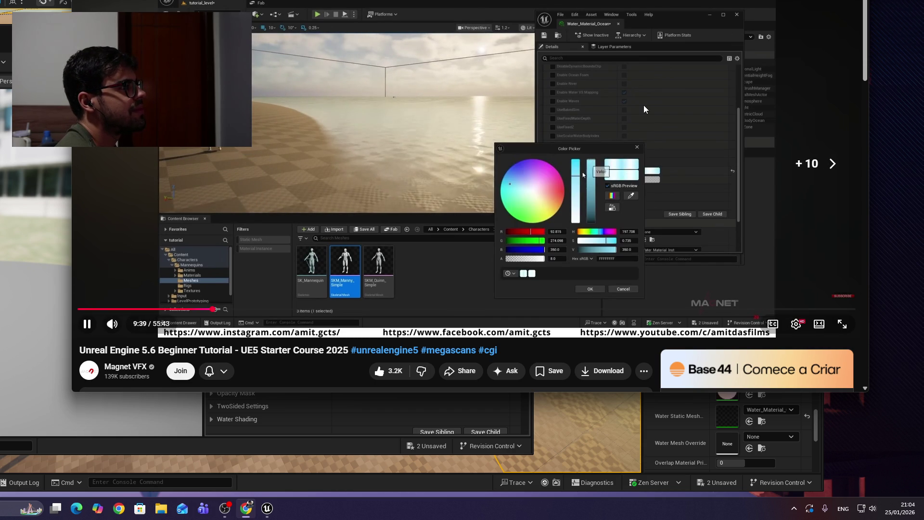
pyautogui.press('Right')
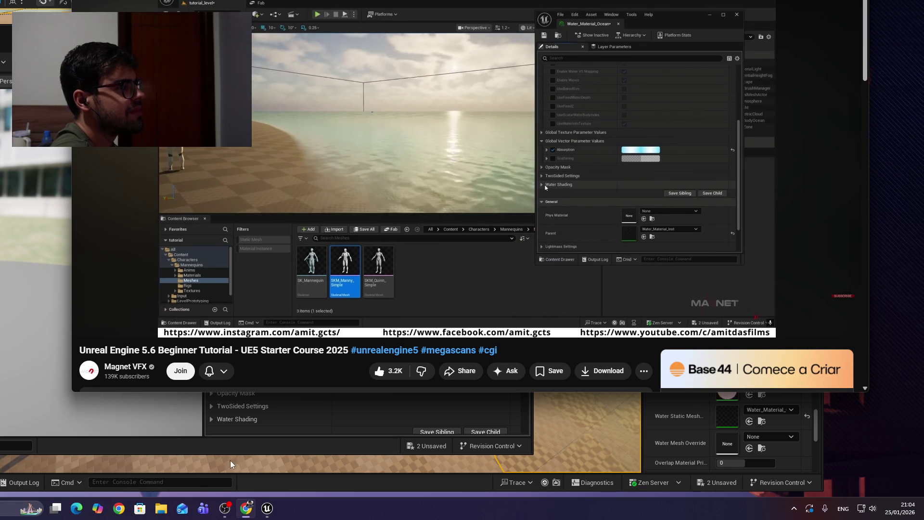
pyautogui.click(210, 420)
pyautogui.click(209, 420)
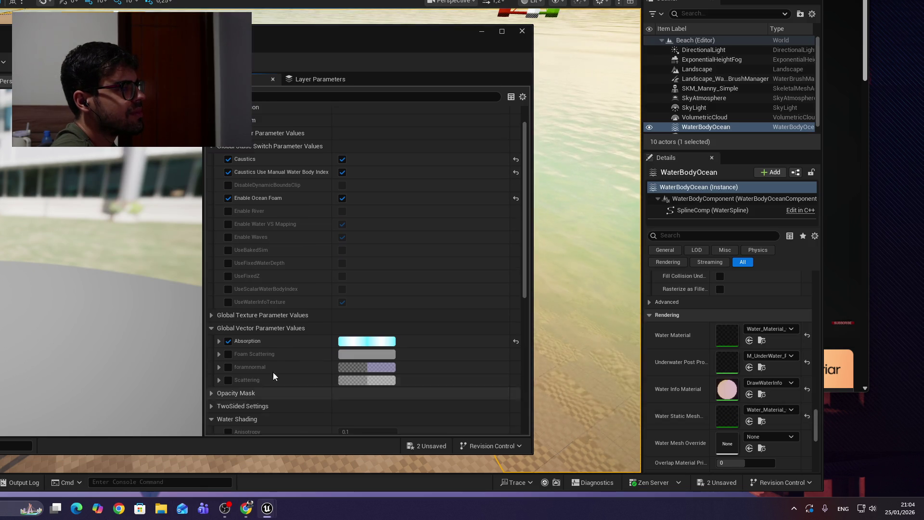
pyautogui.scroll(-1, 250, 401)
pyautogui.moveTo(395, 38); pyautogui.dragTo(82, 13)
pyautogui.hotkey('alt', 'Tab')
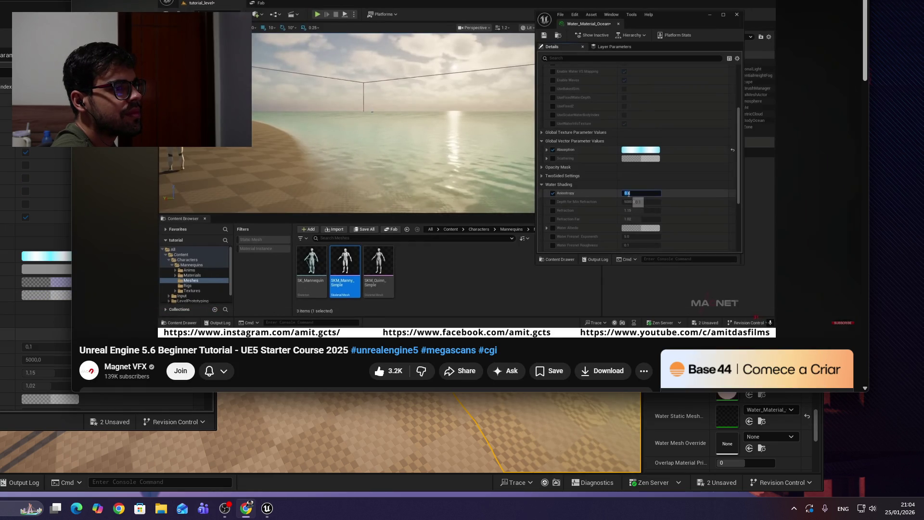
# Step: Change the water material's Anisotropy from 0.1 to 0.9
pyautogui.click(50, 346)
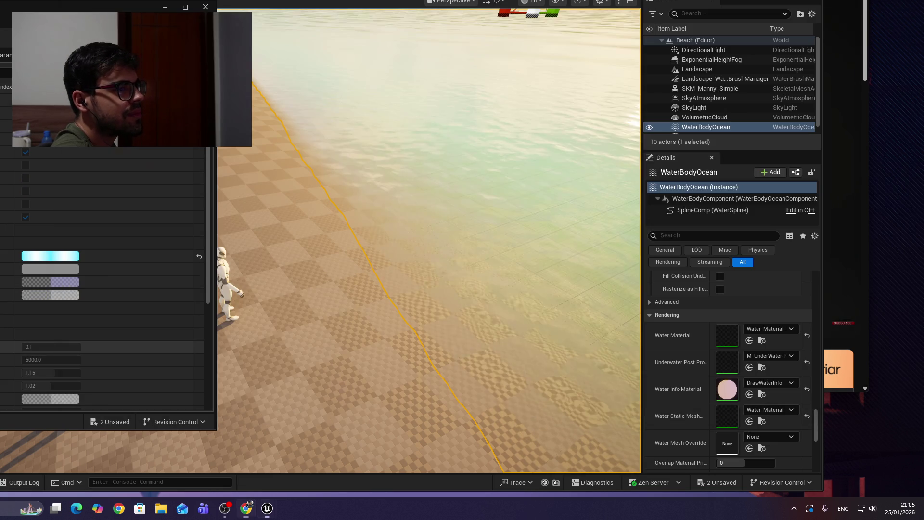
pyautogui.click(53, 346)
pyautogui.press('BackSpace')
pyautogui.write('9')
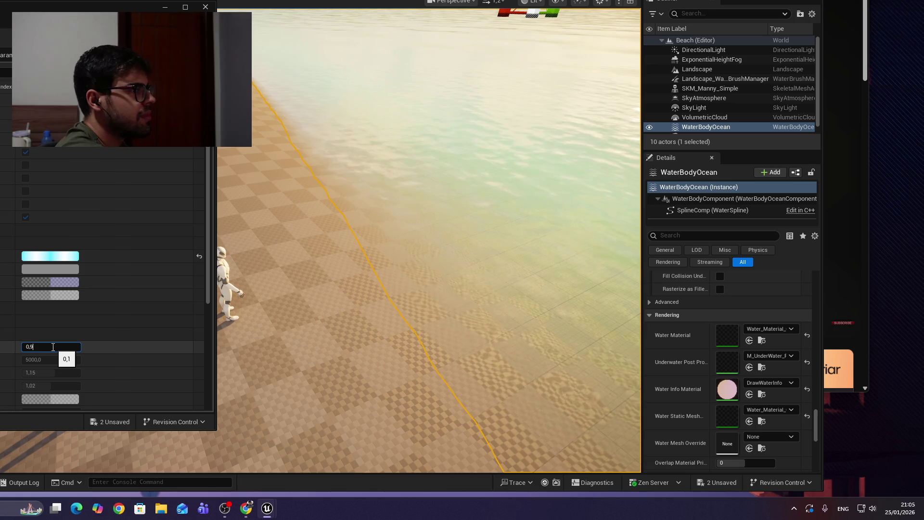
pyautogui.press('Return')
# Step: Resume the tutorial rewound five seconds, then select the Landscape back in Unreal
pyautogui.hotkey('alt', 'Tab')
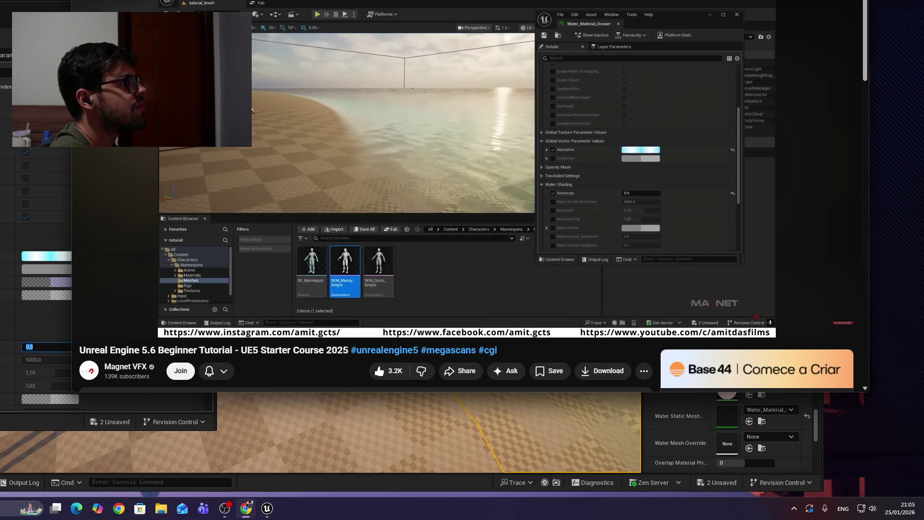
pyautogui.click(466, 147)
pyautogui.press('Left')
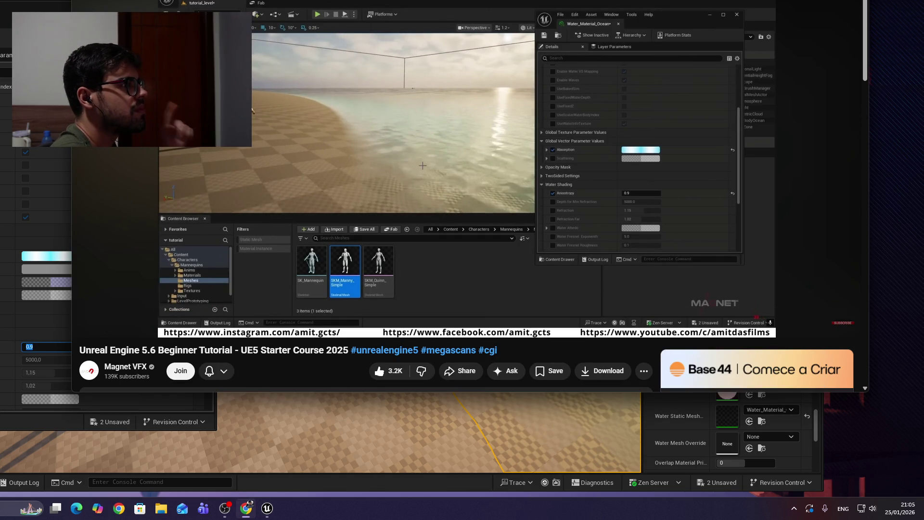
pyautogui.click(457, 445)
pyautogui.click(457, 446)
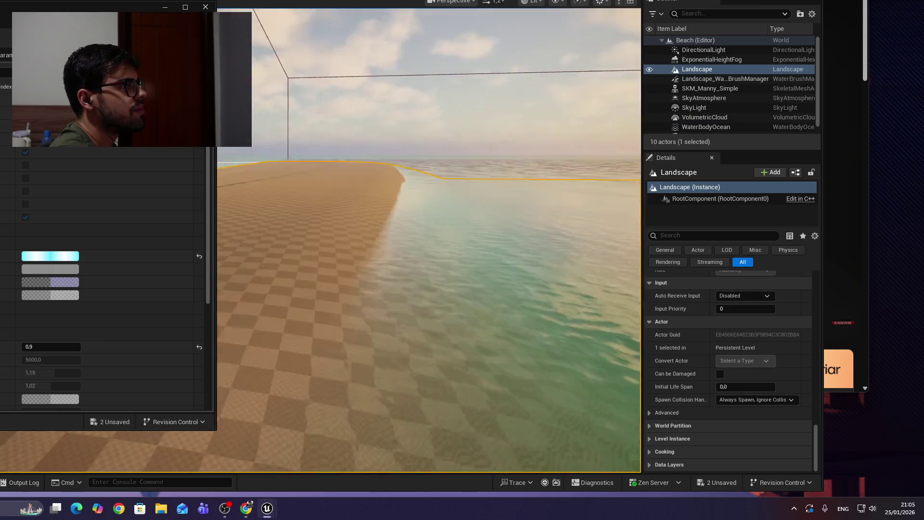
# Step: Fly around the beach and compare it with the tutorial rewound to 10:06
pyautogui.moveTo(428, 241)
pyautogui.mouseDown()
pyautogui.moveTo(395, 222)
pyautogui.moveTo(390, 193)
pyautogui.moveTo(390, 221)
pyautogui.moveTo(389, 204)
pyautogui.moveTo(366, 214)
pyautogui.moveTo(450, 303)
pyautogui.moveTo(428, 299)
pyautogui.mouseUp()
pyautogui.hotkey('alt', 'Tab')
pyautogui.click(432, 116)
pyautogui.click(432, 116)
pyautogui.press('Left')
pyautogui.press('Left')
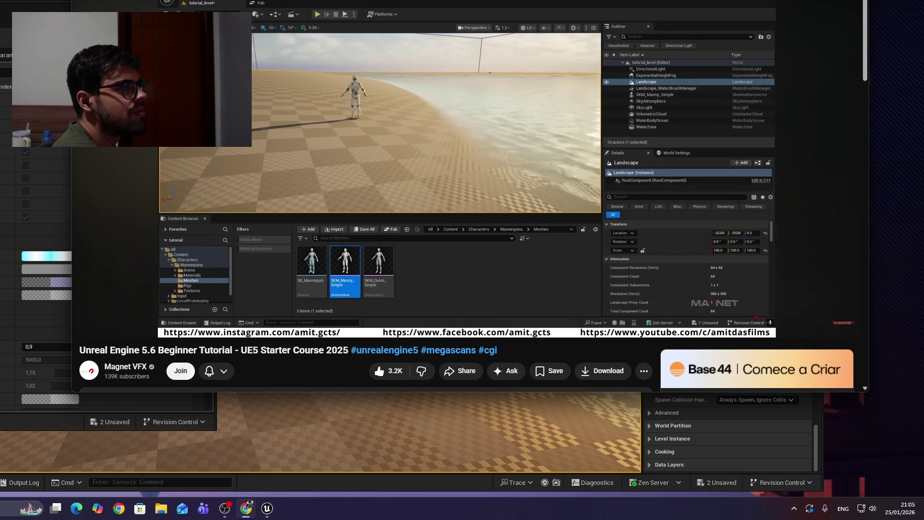
pyautogui.press('Left')
pyautogui.press('Left')
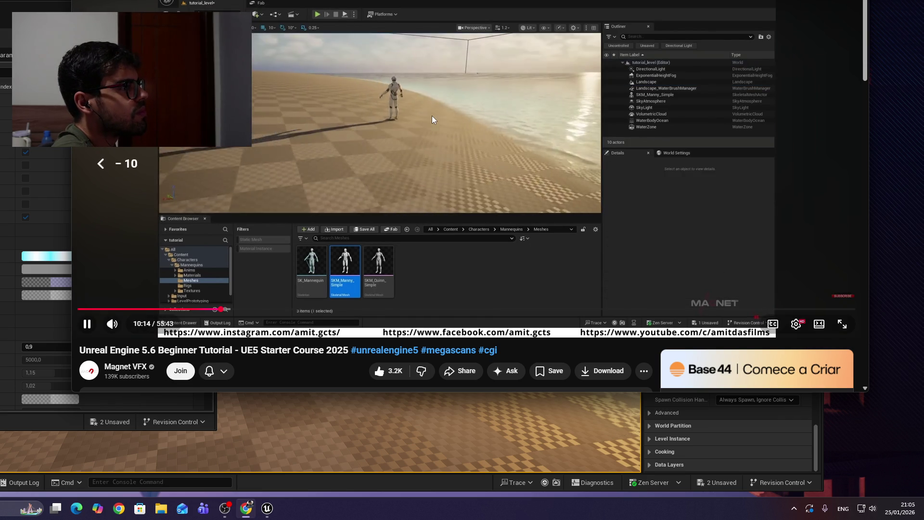
pyautogui.press('Left')
pyautogui.press('Left')
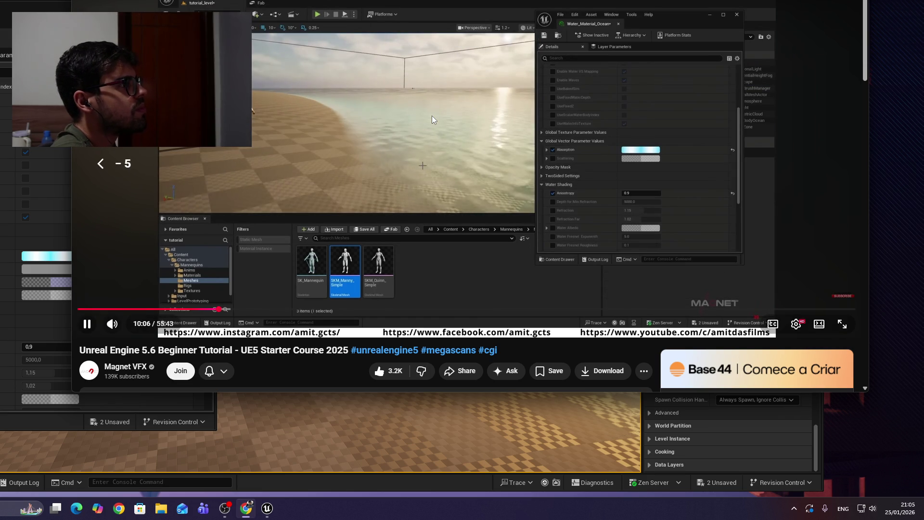
pyautogui.hotkey('alt', 'Tab')
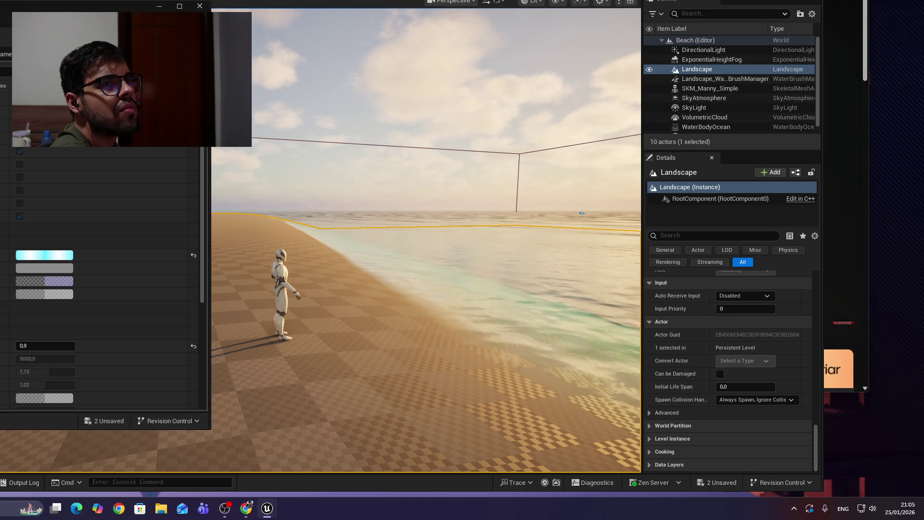
# Step: Save the modified level packages and reposition the floating water material window
pyautogui.hotkey('ctrl', 's')
pyautogui.hotkey('alt', 'Tab')
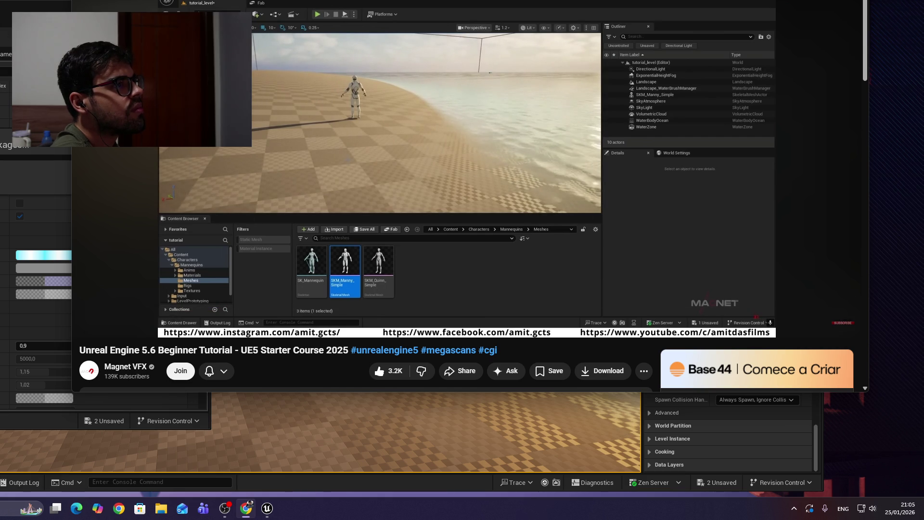
pyautogui.click(7, 39)
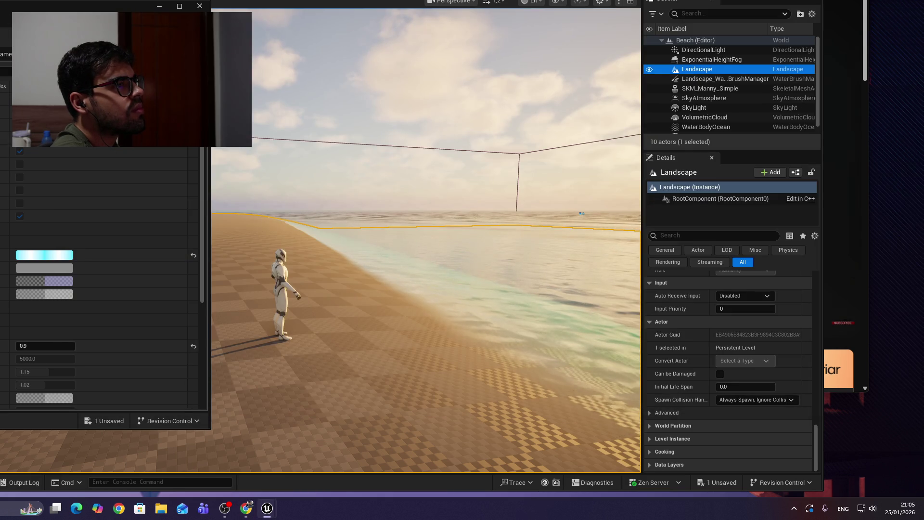
pyautogui.moveTo(7, 38); pyautogui.dragTo(27, 38)
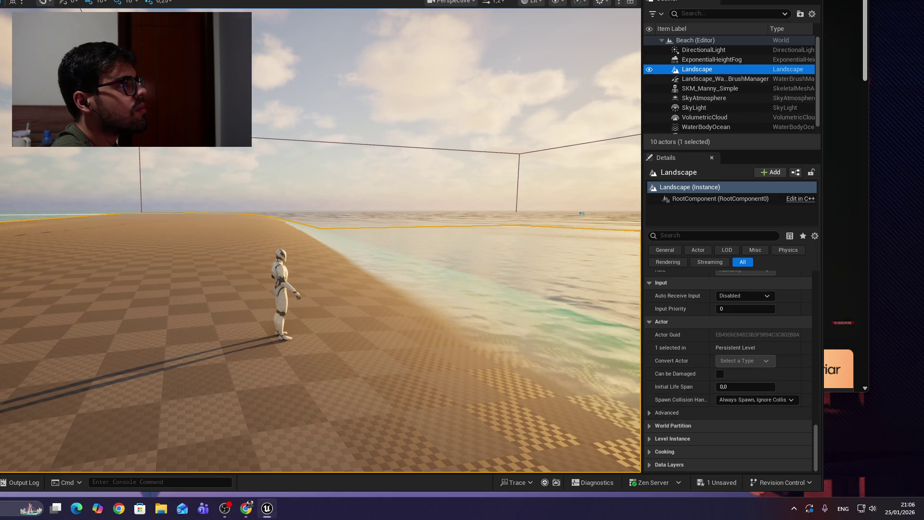
pyautogui.hotkey('alt', 'Tab')
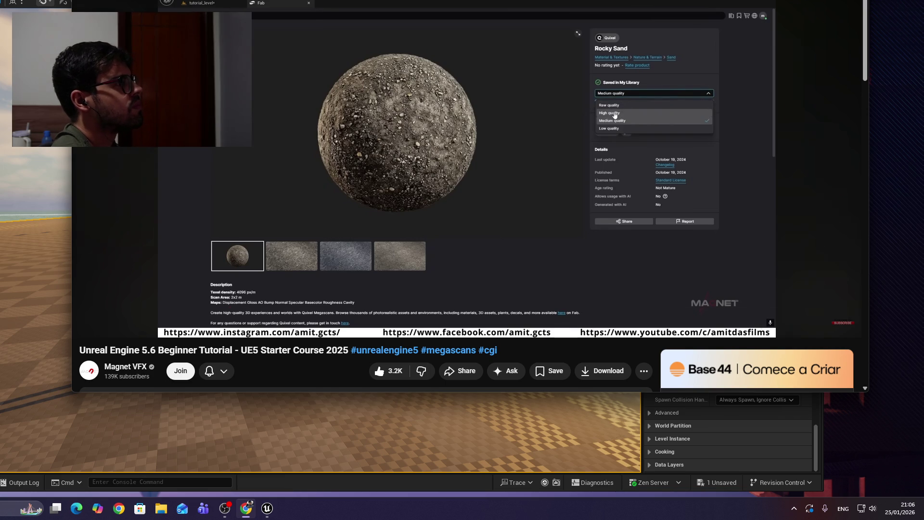
# Step: Pause the tutorial at 11:01 on Rocky Sand's High quality option and return to Unreal
pyautogui.click(332, 218)
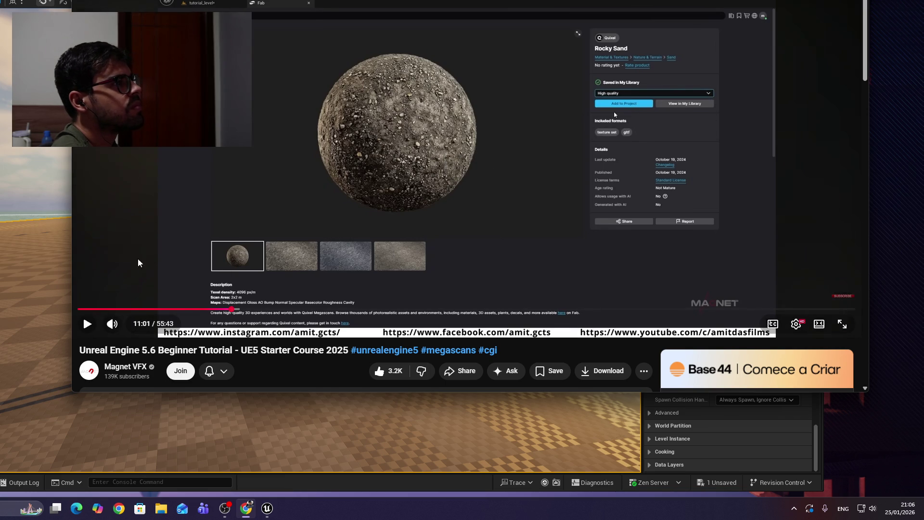
pyautogui.click(366, 423)
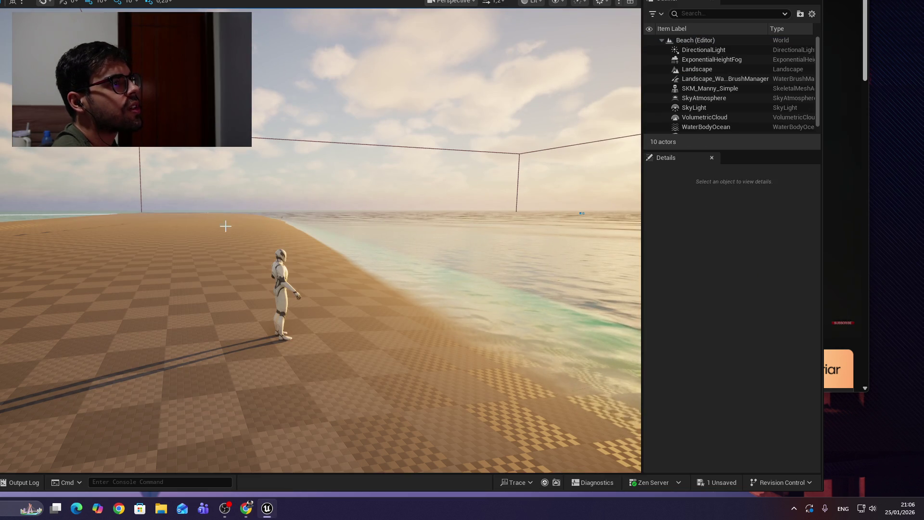
# Step: Select the Landscape and open the Fab marketplace window, enlarged to show more assets
pyautogui.click(697, 69)
pyautogui.rightClick(68, 144)
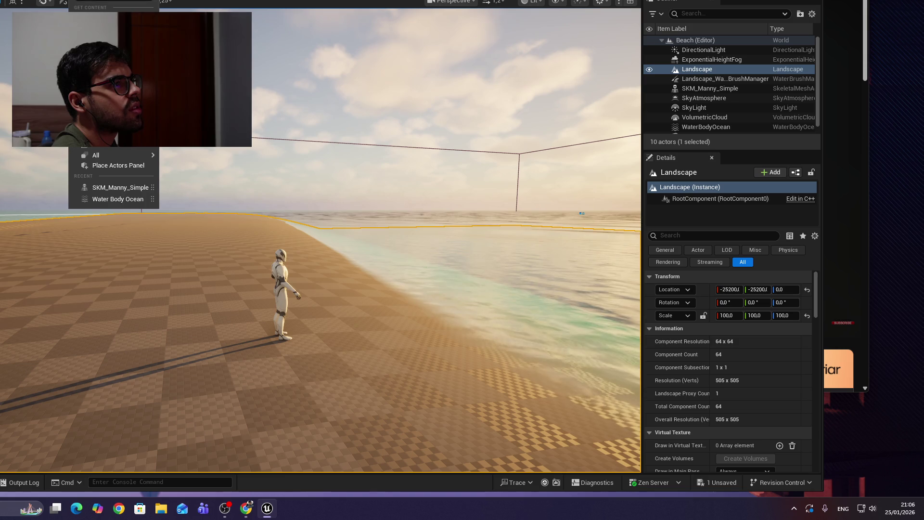
pyautogui.click(92, 163)
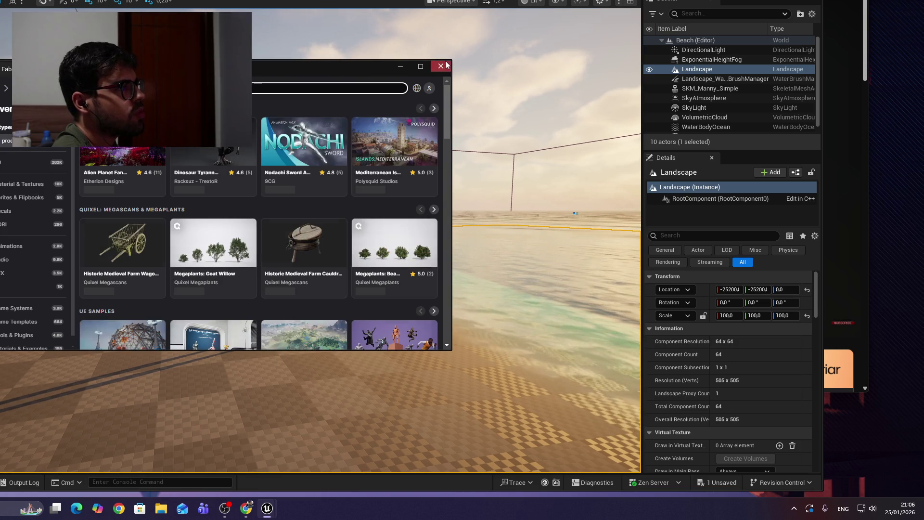
pyautogui.moveTo(450, 60); pyautogui.dragTo(544, 23)
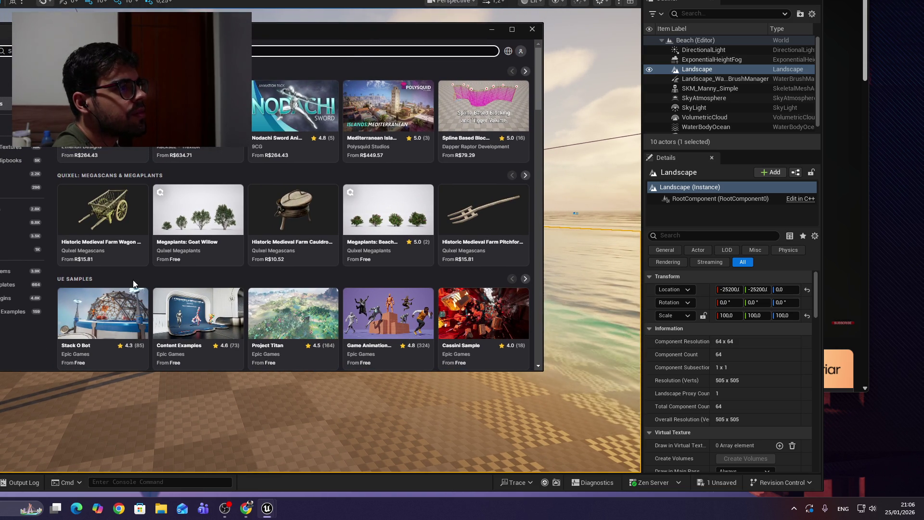
# Step: Search Fab for Quixel Megascans and open the Historic Medieval Farm seller page
pyautogui.scroll(-3, 103, 278)
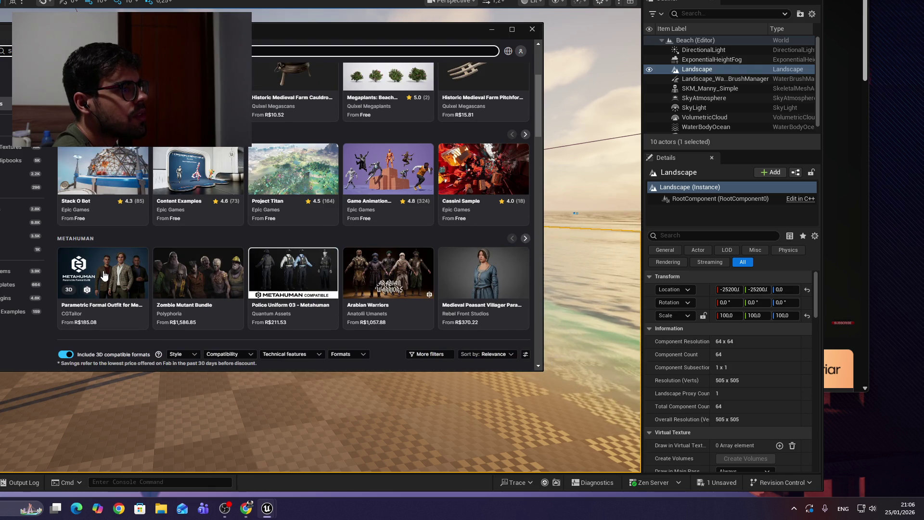
pyautogui.scroll(-5, 103, 274)
pyautogui.scroll(6, 101, 273)
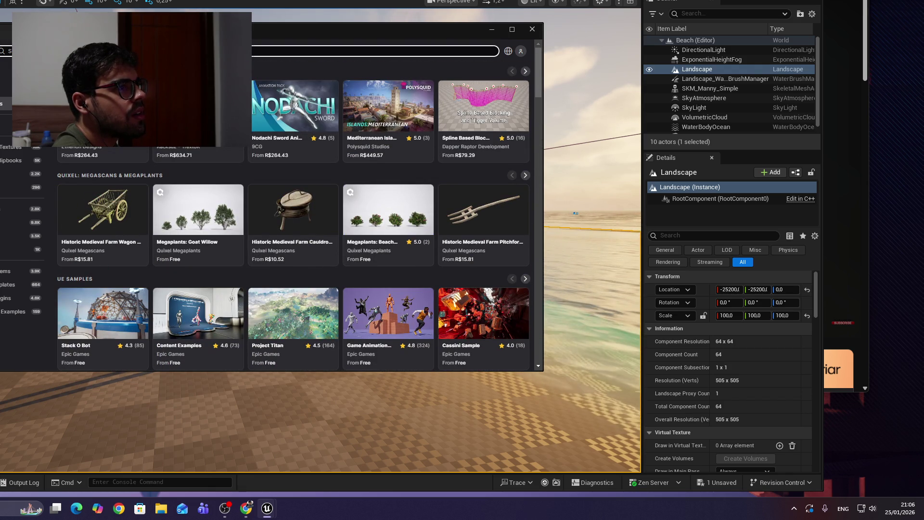
pyautogui.write('q')
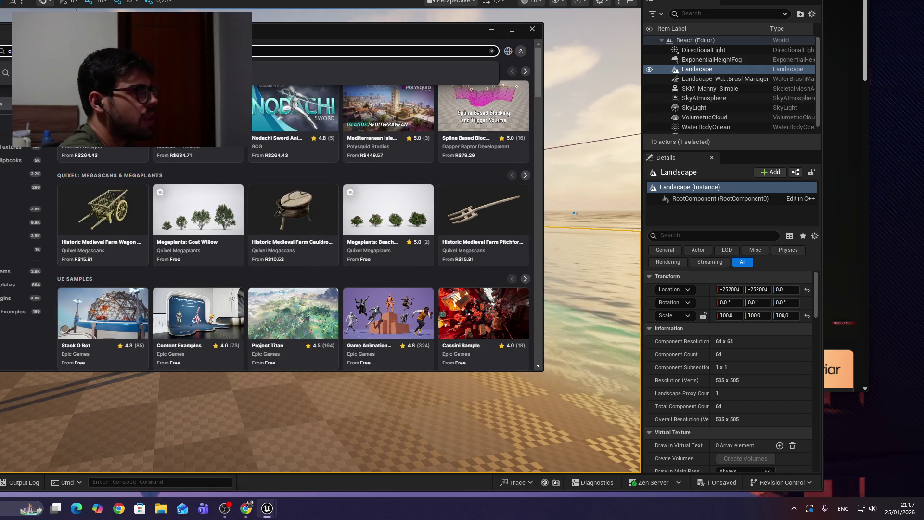
pyautogui.press('Return')
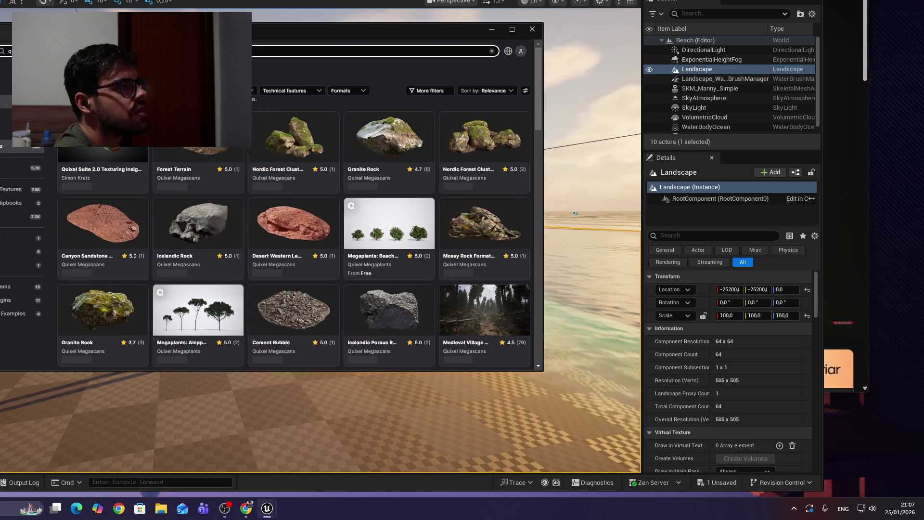
pyautogui.click(185, 178)
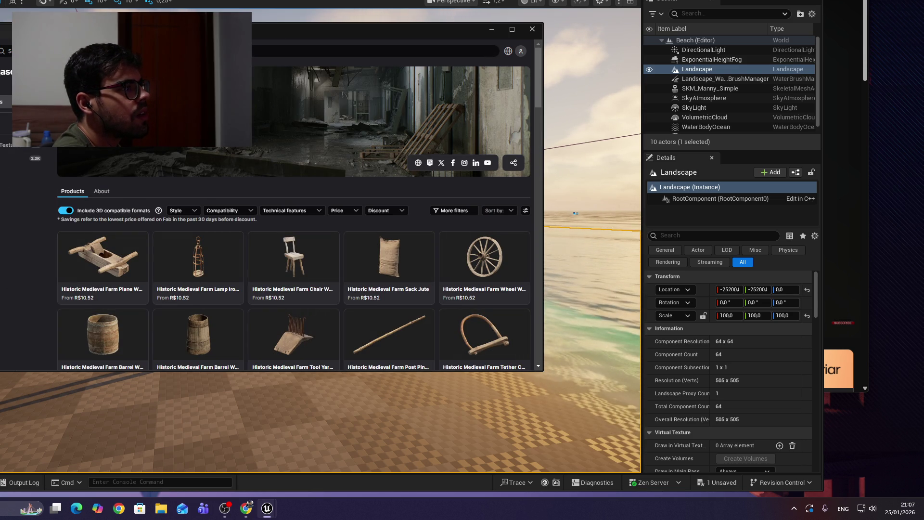
pyautogui.hotkey('alt', 'Tab')
# Step: Rewind the tutorial to where it opens Fab and pause it at 10:32
pyautogui.click(513, 71)
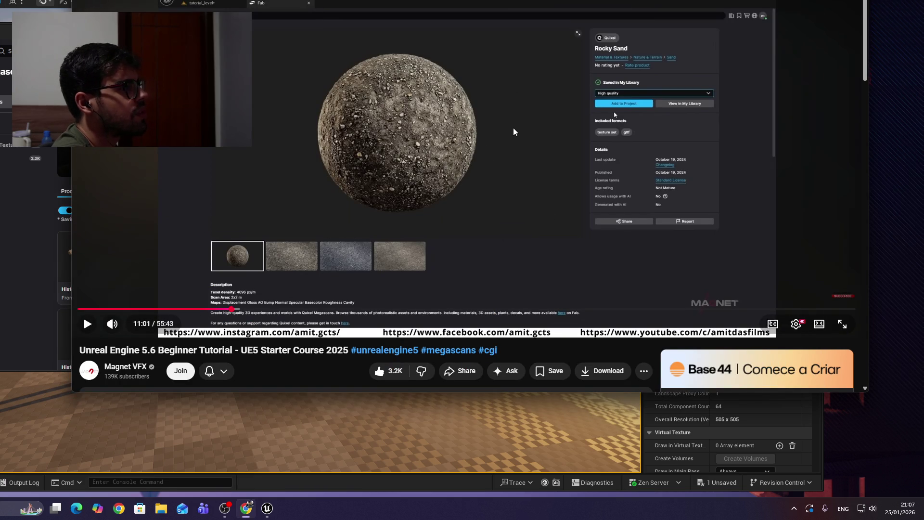
pyautogui.press('Left')
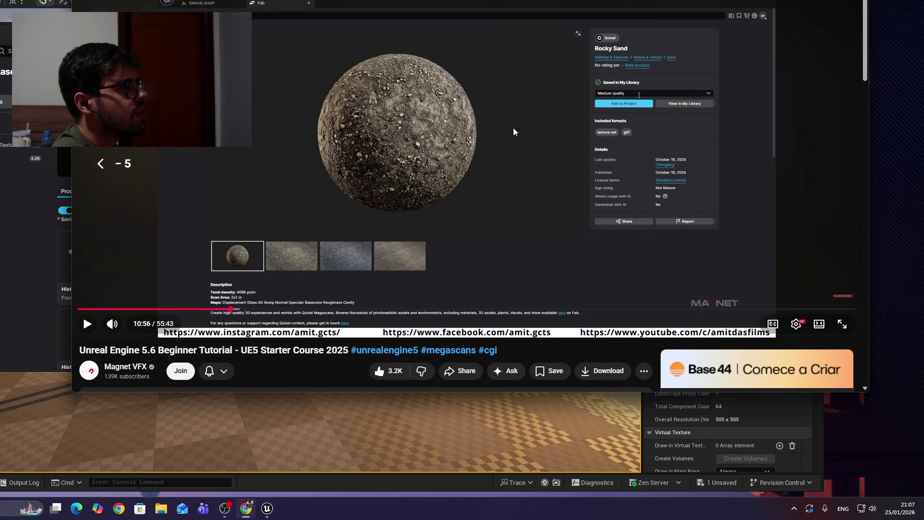
pyautogui.press('space')
pyautogui.press('Left')
pyautogui.press('Left')
pyautogui.press('Left')
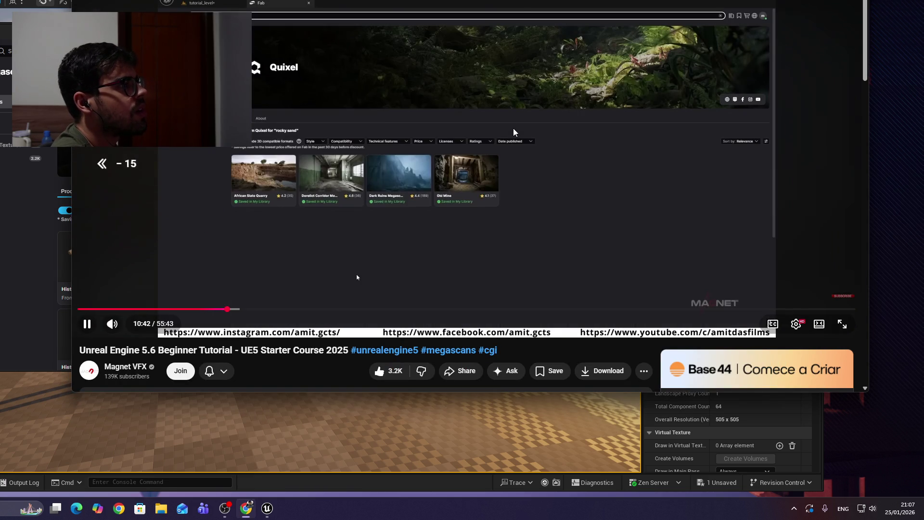
pyautogui.press('Left')
pyautogui.press('Left')
pyautogui.press('Left')
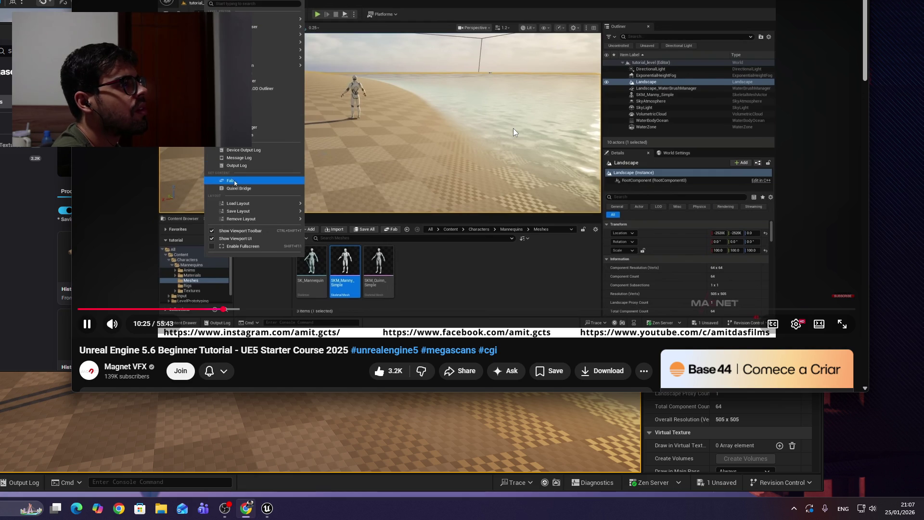
pyautogui.hotkey('alt', 'Tab')
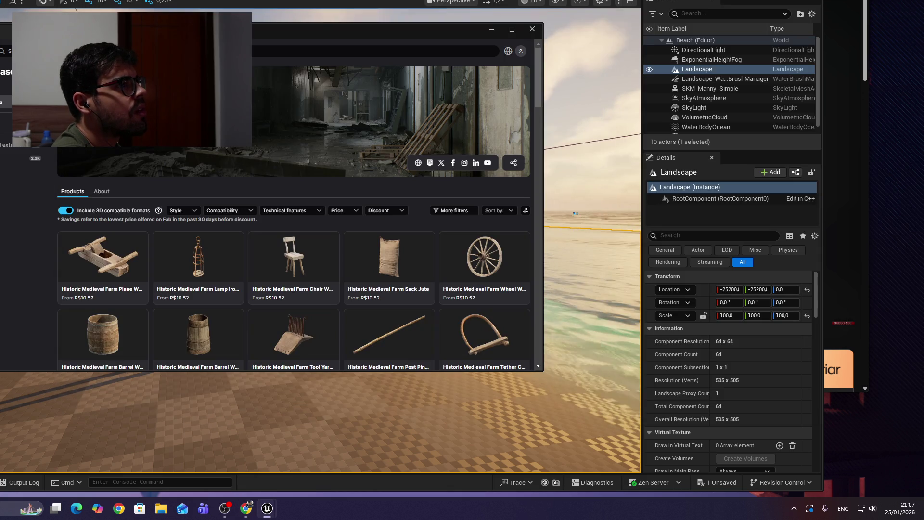
pyautogui.hotkey('alt', 'Tab')
pyautogui.click(606, 34)
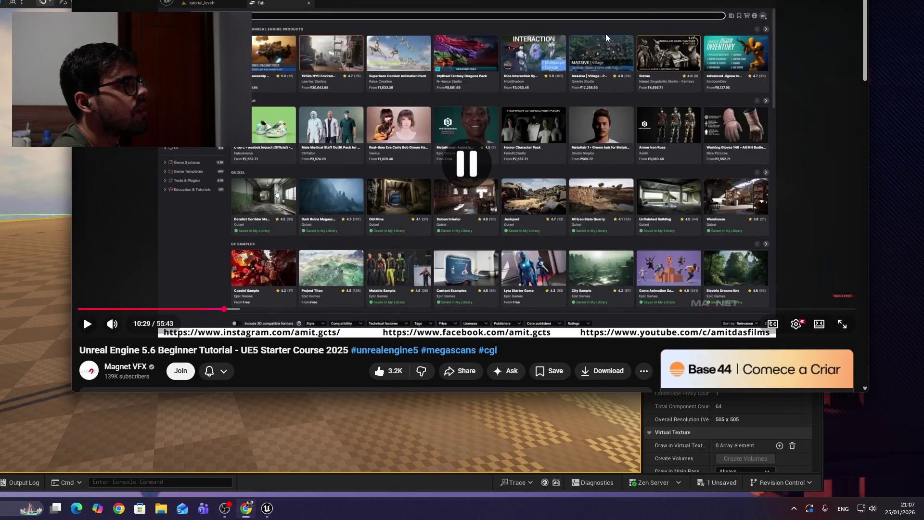
pyautogui.click(191, 196)
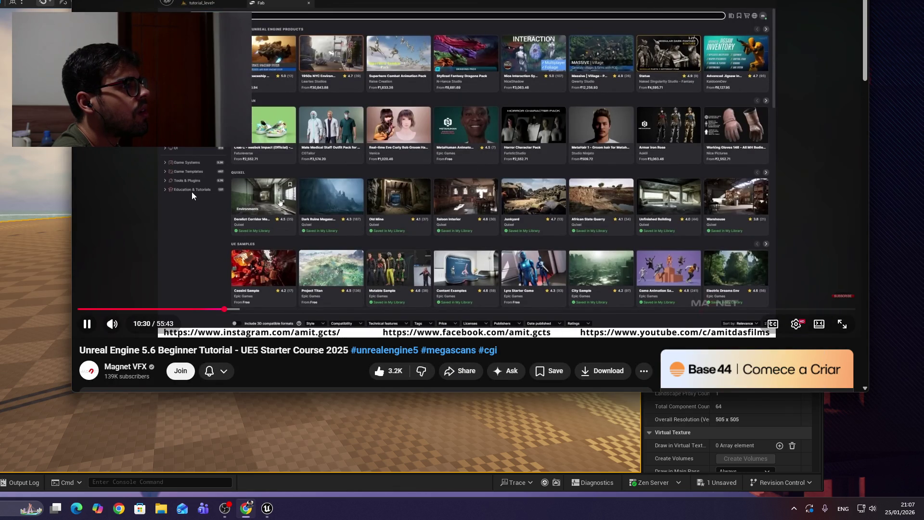
pyautogui.click(267, 222)
pyautogui.click(270, 221)
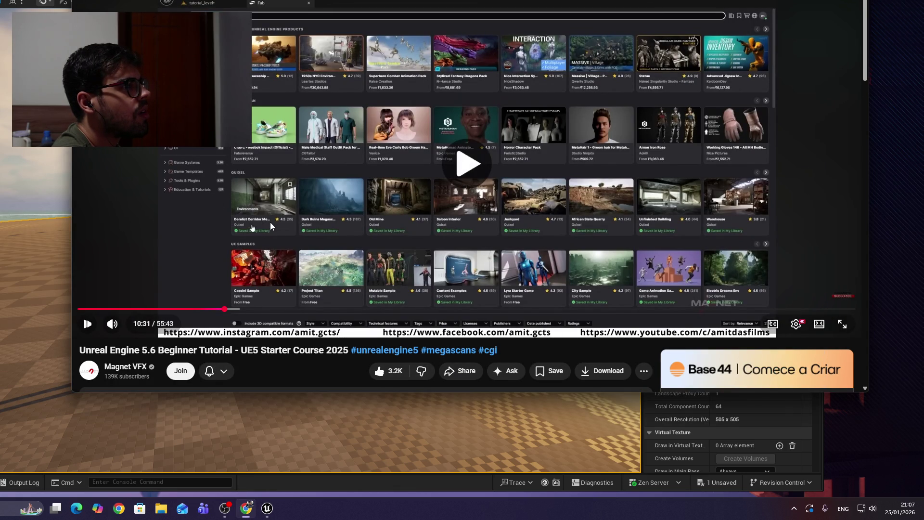
pyautogui.click(270, 221)
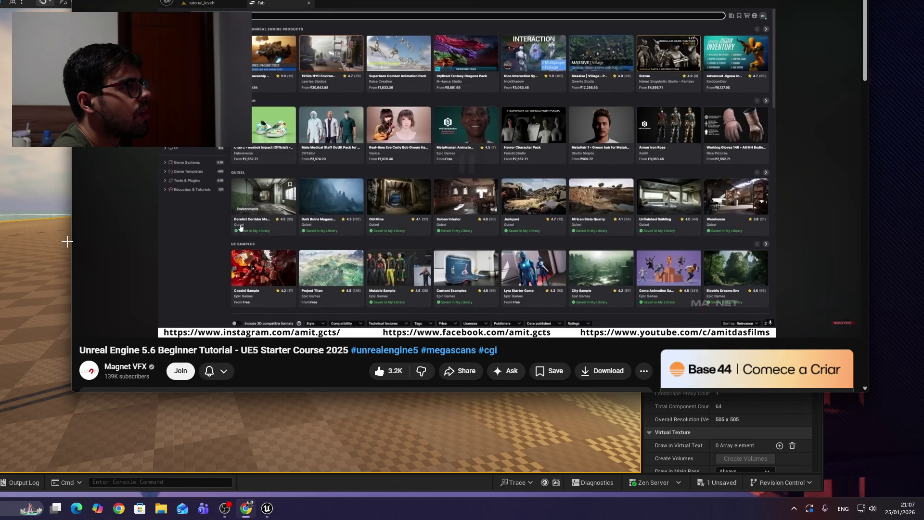
# Step: Back in Unreal, reopen the Fab window from the Window menu
pyautogui.hotkey('alt', 'Tab')
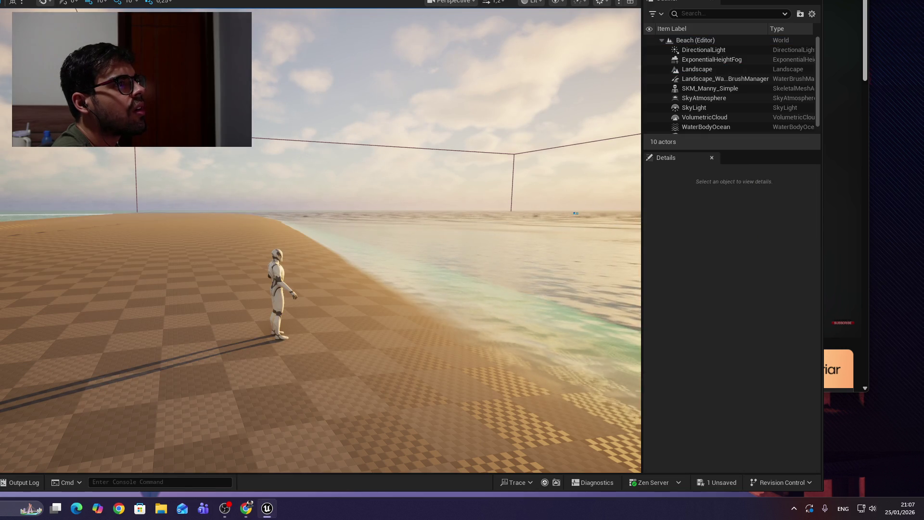
pyautogui.click(43, 2)
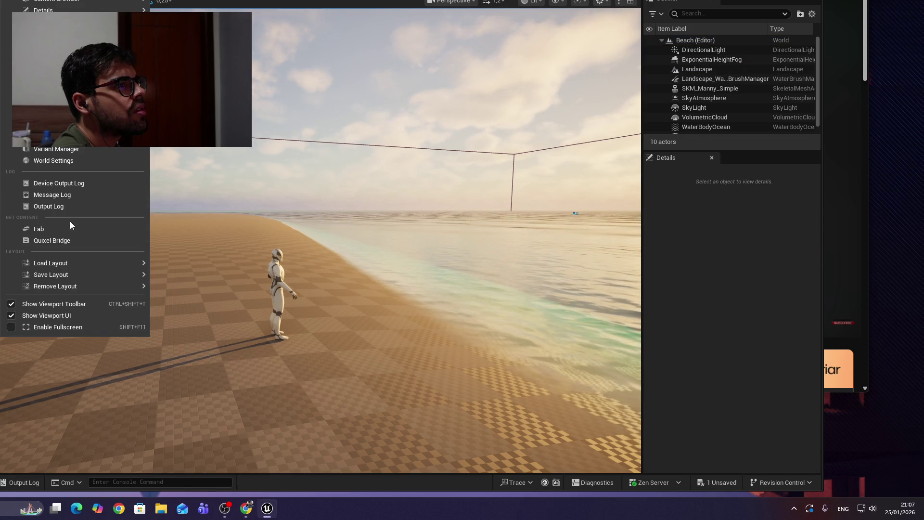
pyautogui.click(56, 231)
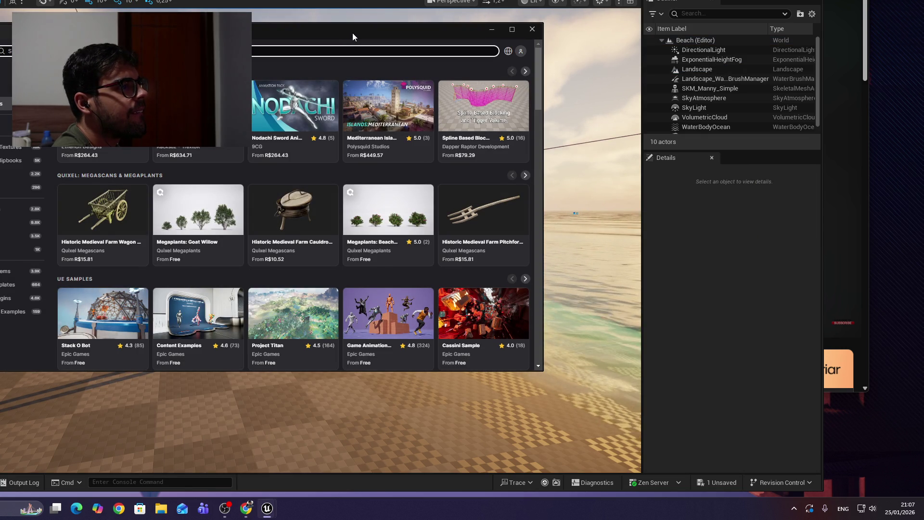
# Step: After checking the tutorial, search the Fab store for 'quixel'
pyautogui.hotkey('alt', 'Tab')
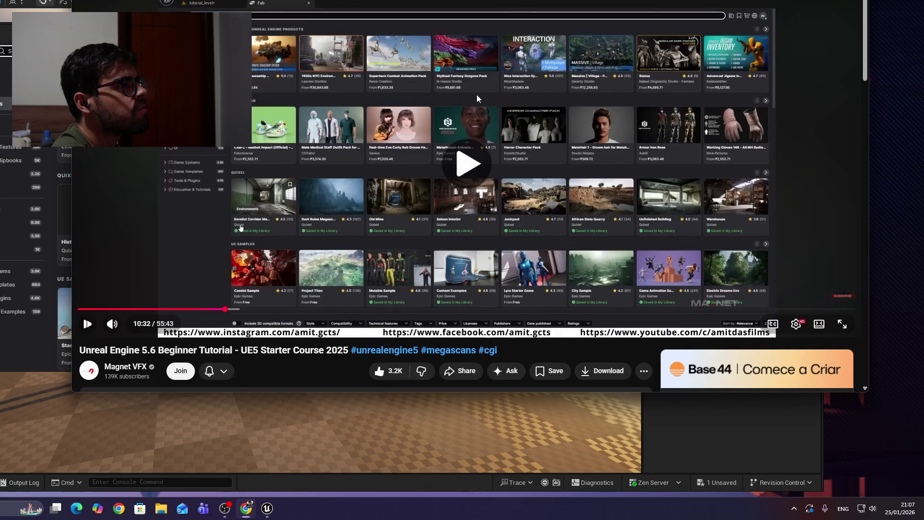
pyautogui.click(476, 95)
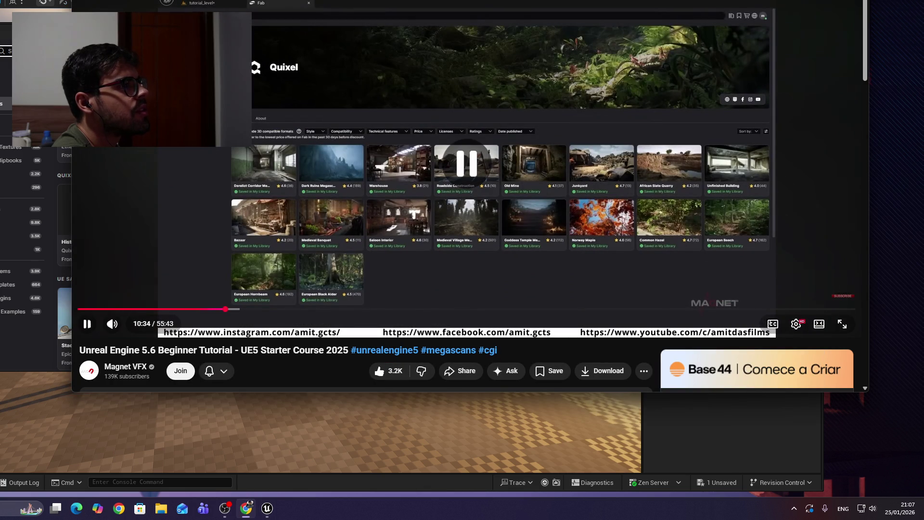
pyautogui.hotkey('alt', 'Tab')
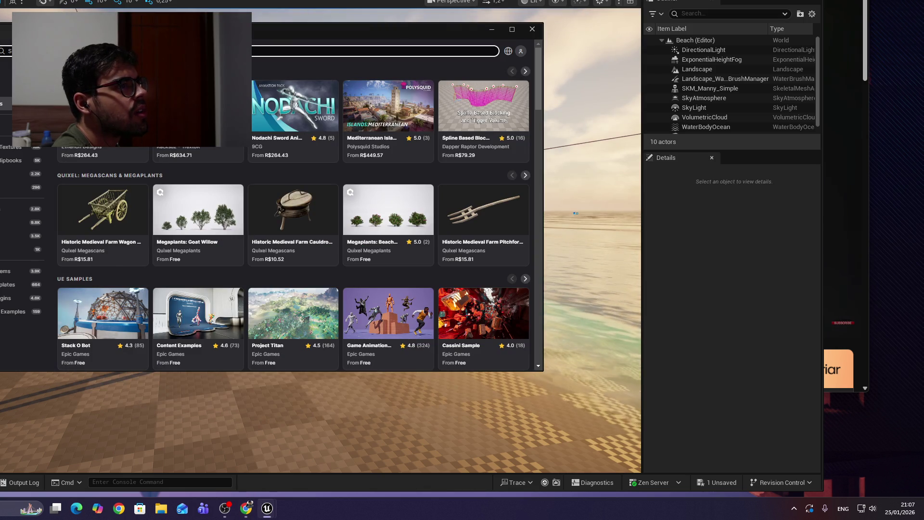
pyautogui.write('q')
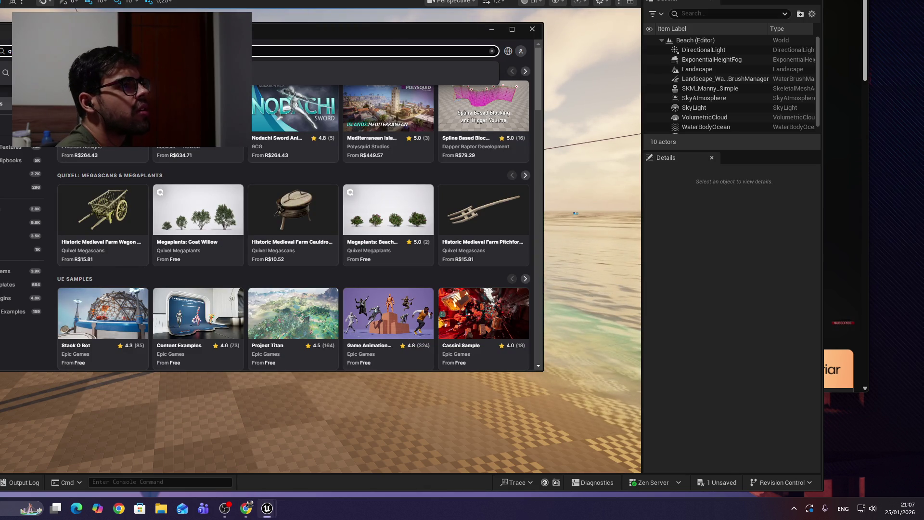
pyautogui.press('Return')
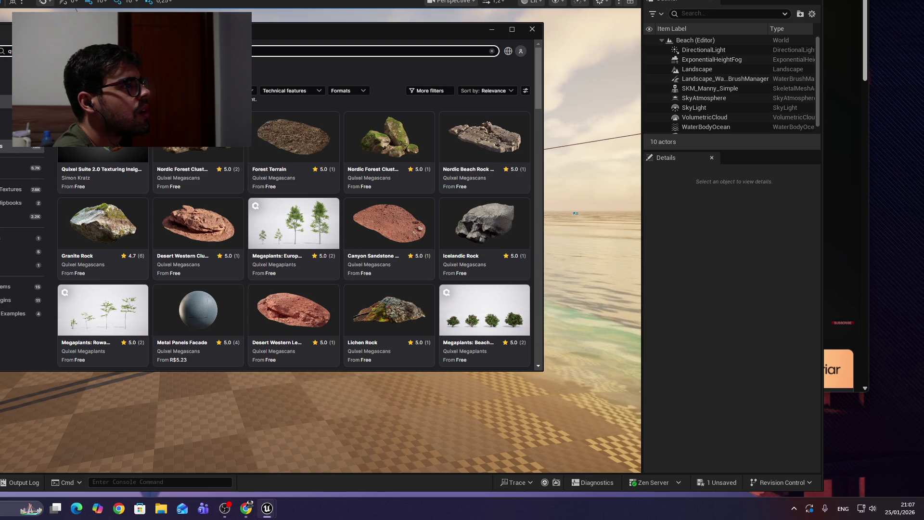
# Step: Browse the technical features, formats, platforms and style filter dropdowns without changing them
pyautogui.click(279, 92)
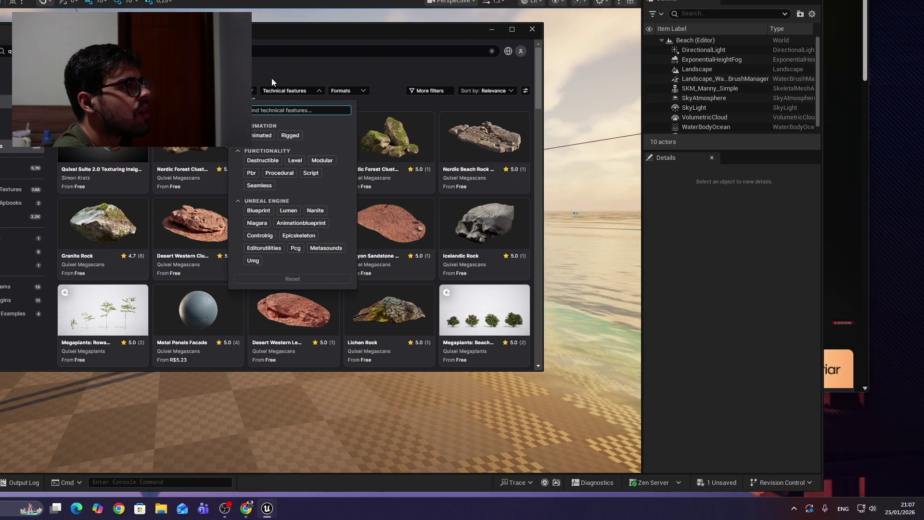
pyautogui.click(272, 78)
pyautogui.click(284, 90)
pyautogui.click(285, 87)
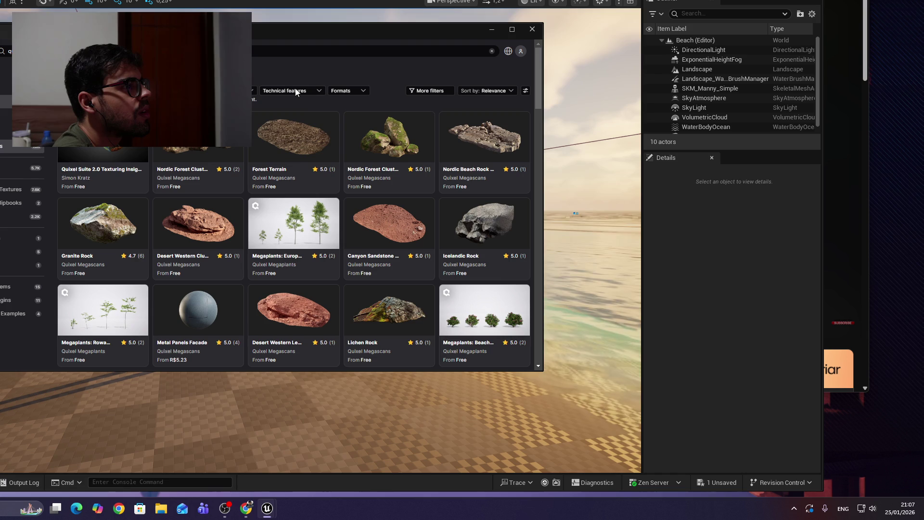
pyautogui.click(361, 93)
pyautogui.click(284, 91)
pyautogui.click(241, 90)
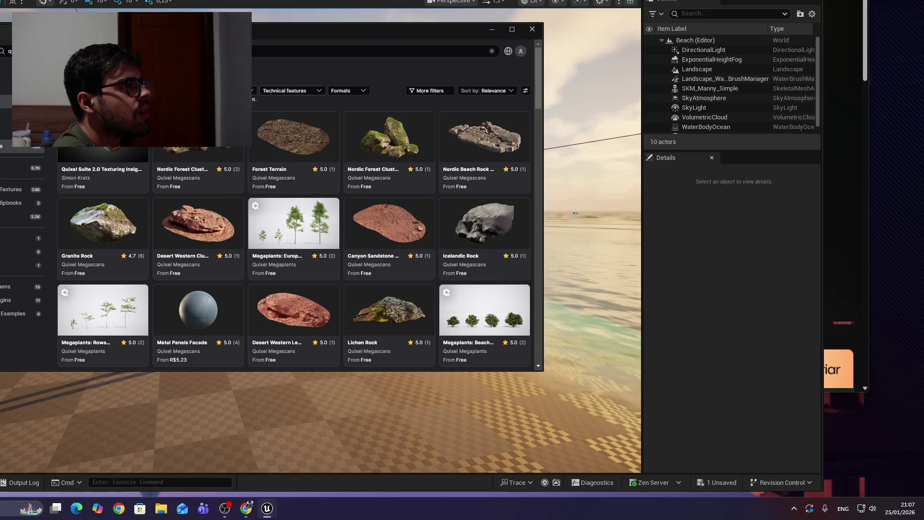
pyautogui.press('Escape')
pyautogui.click(187, 91)
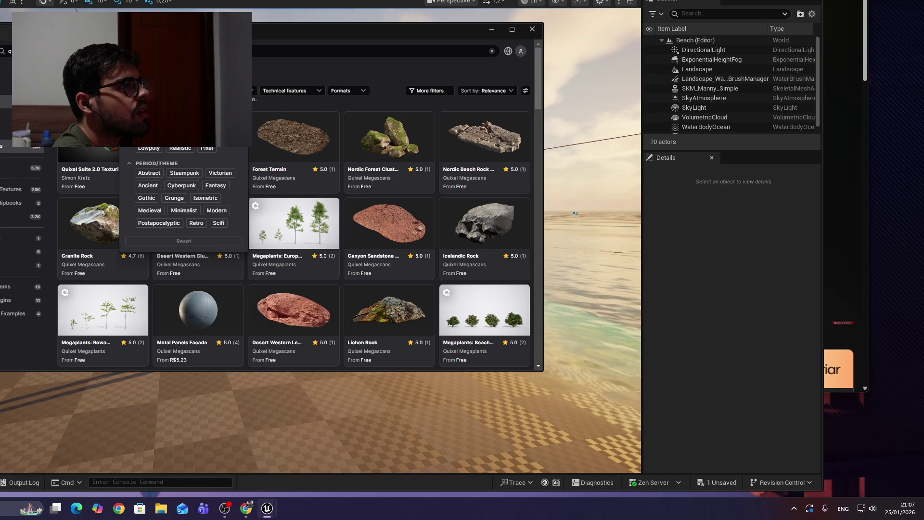
pyautogui.press('Escape')
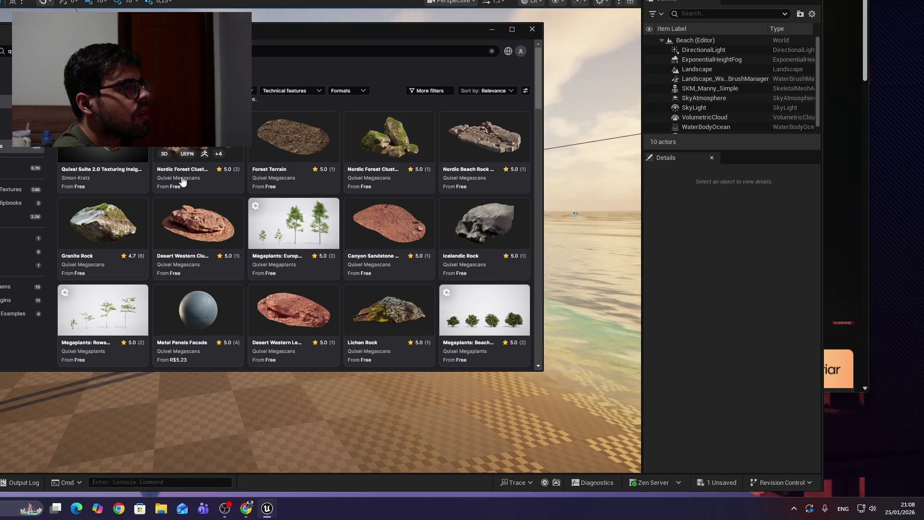
# Step: Open the Quixel Megascans seller page from an asset card
pyautogui.scroll(-15, 182, 180)
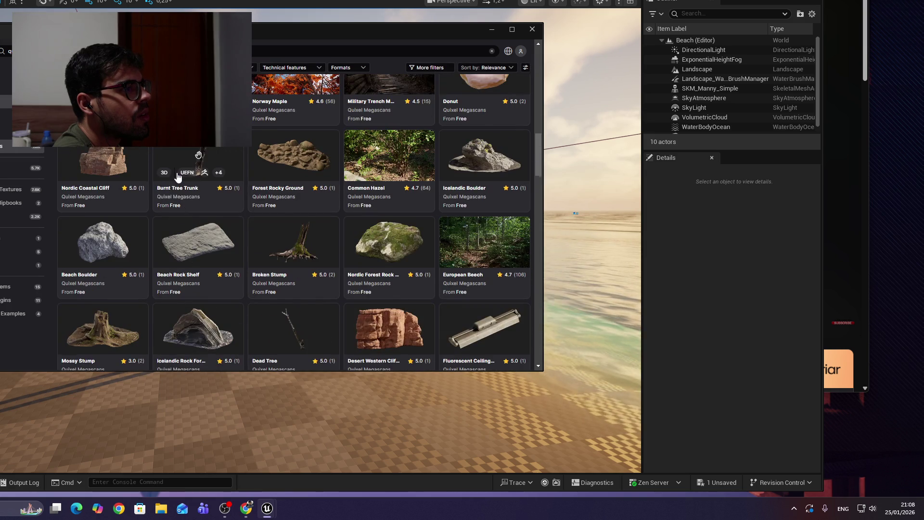
pyautogui.scroll(15, 179, 176)
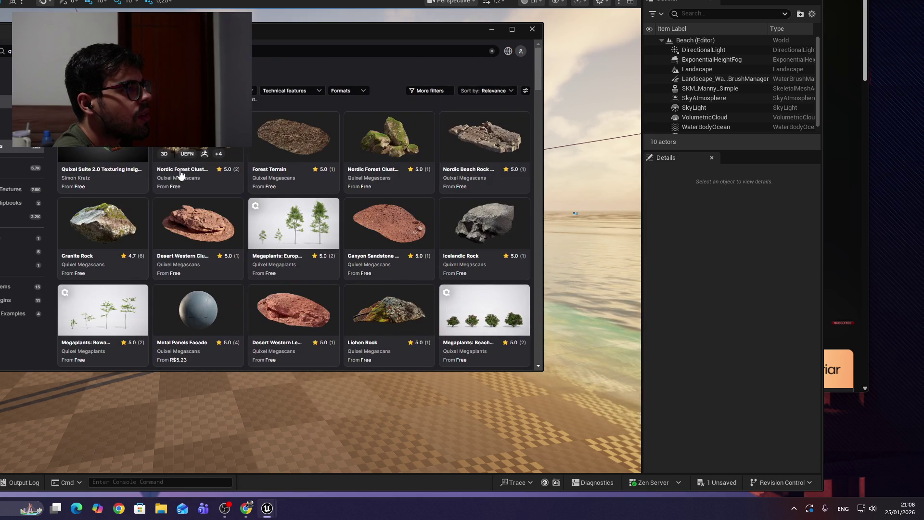
pyautogui.click(277, 179)
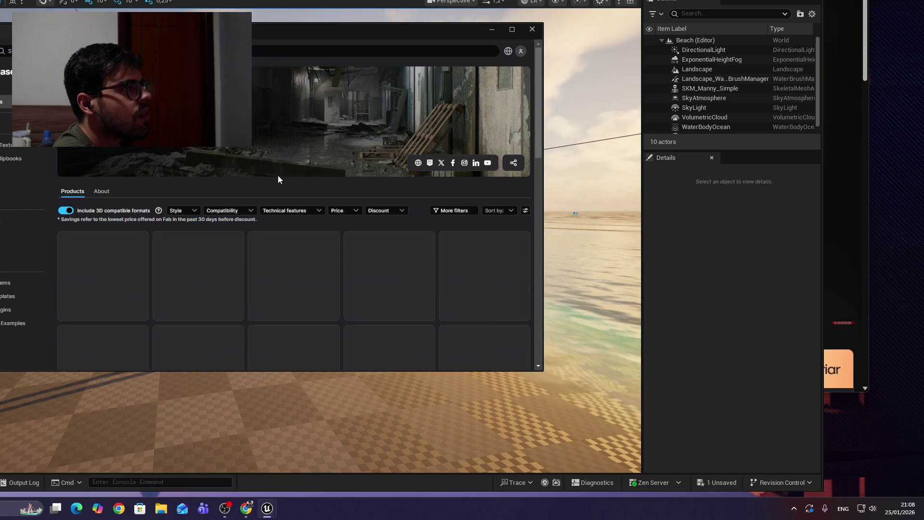
# Step: Set the Price filter to 'Only show free products'
pyautogui.click(348, 212)
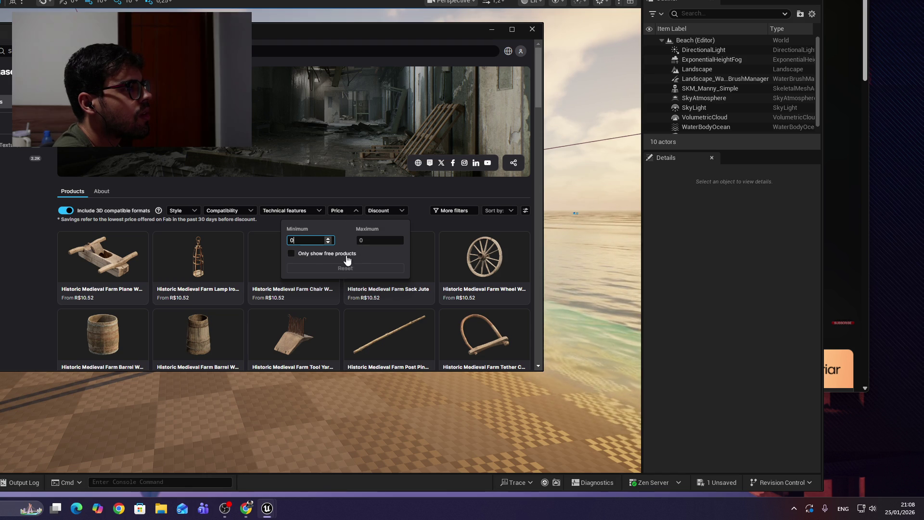
pyautogui.click(358, 255)
pyautogui.click(385, 196)
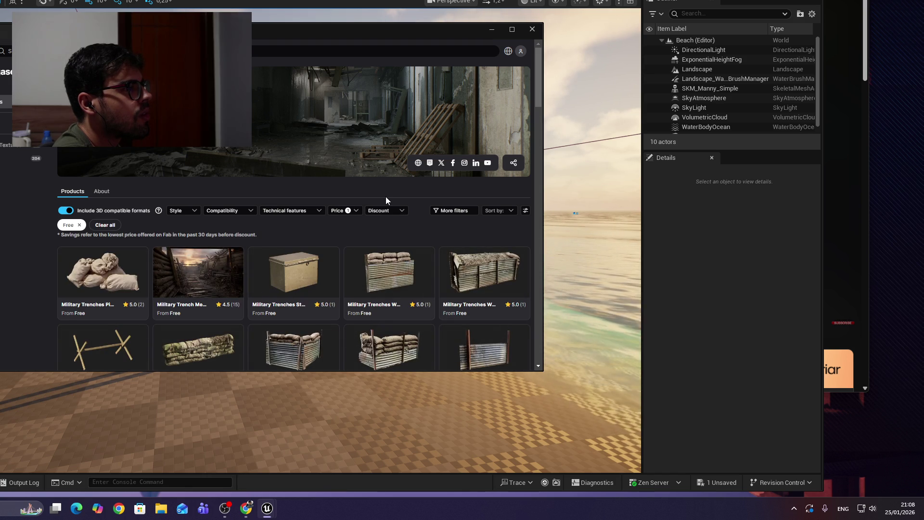
pyautogui.scroll(-1, 372, 187)
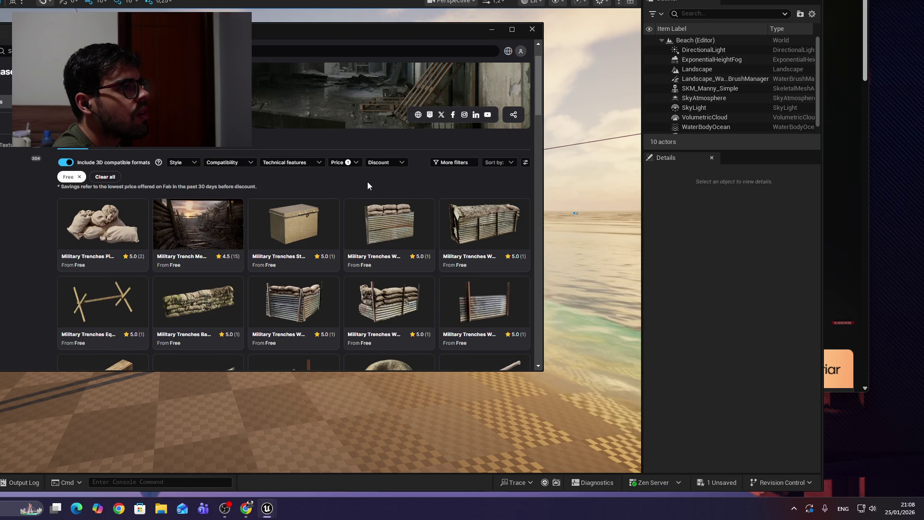
pyautogui.scroll(1, 363, 182)
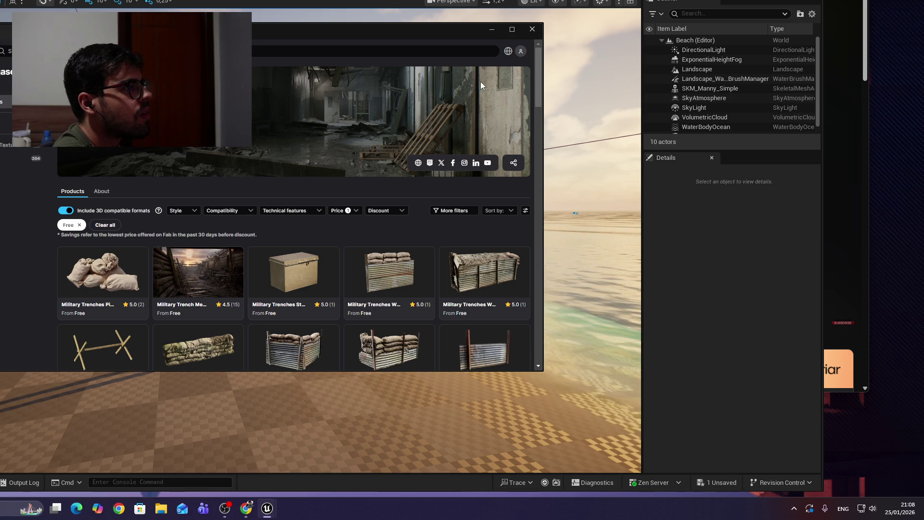
# Step: Check the tutorial, then begin a new Fab search typing 'ro'
pyautogui.hotkey('alt', 'Tab')
pyautogui.click(513, 73)
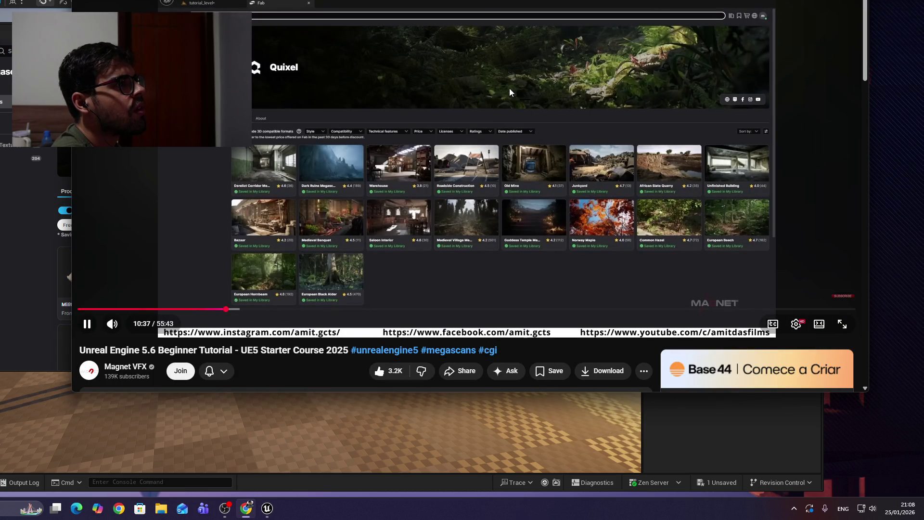
pyautogui.click(421, 99)
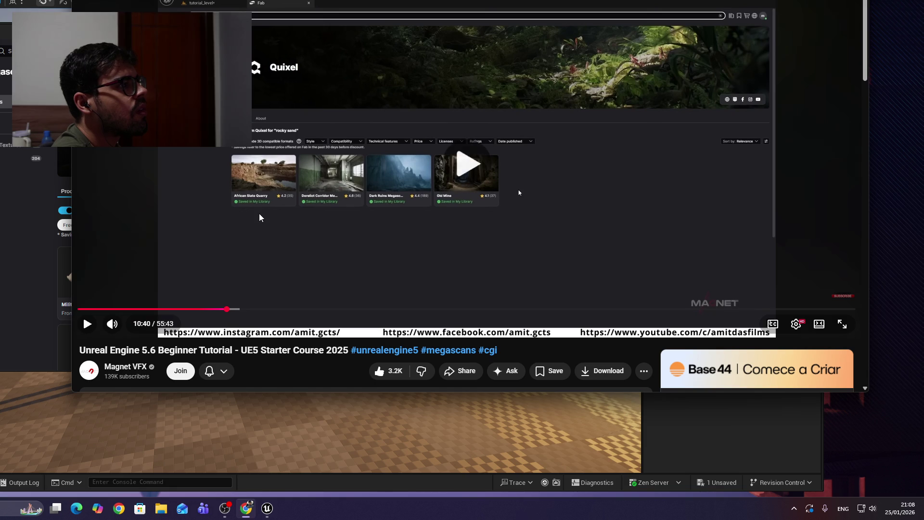
pyautogui.click(180, 182)
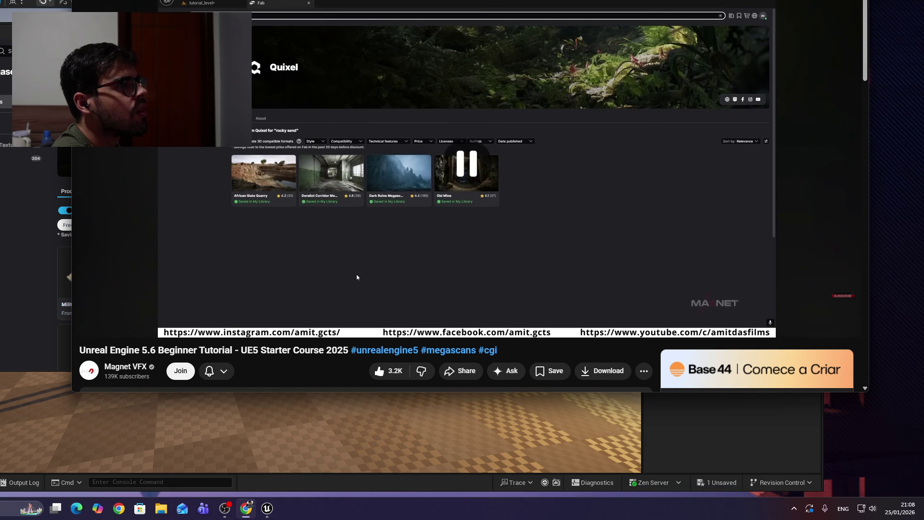
pyautogui.hotkey('alt', 'Tab')
pyautogui.click(337, 51)
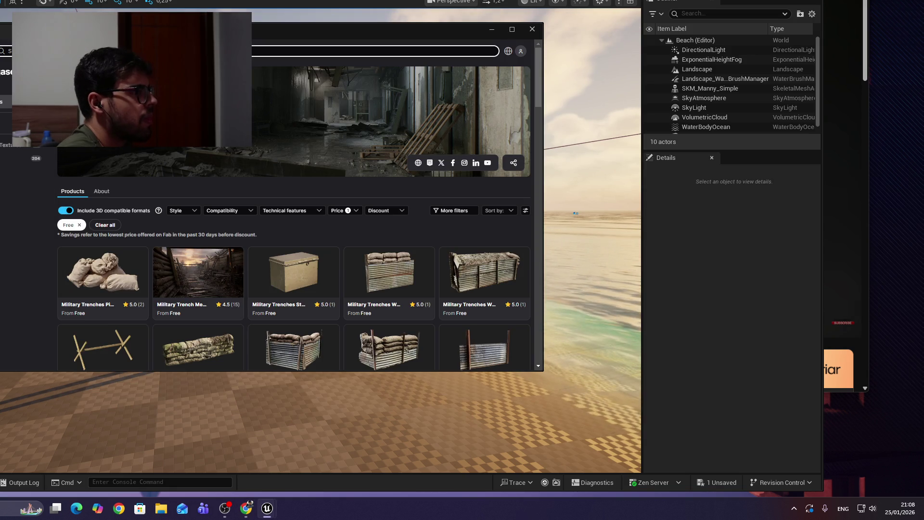
pyautogui.write('ro')
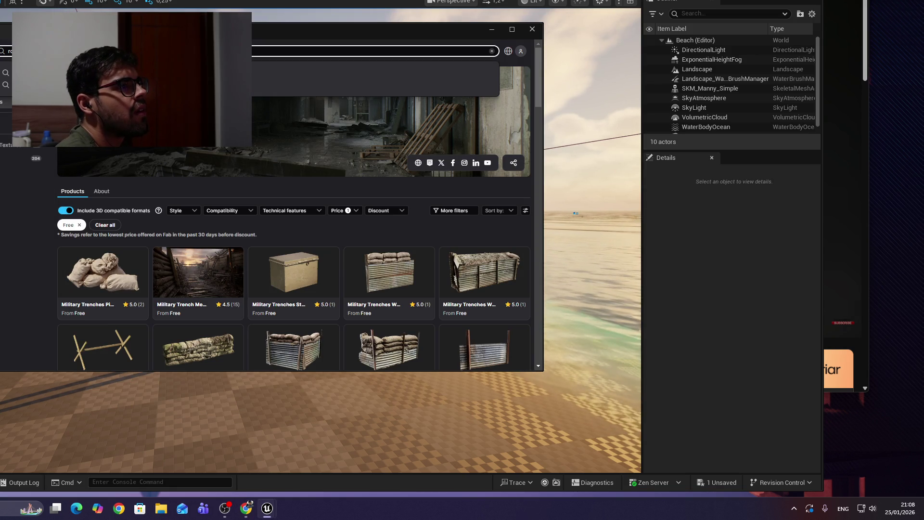
# Step: Search for rocky sand and open the Rocky Sand product page
pyautogui.press('Return')
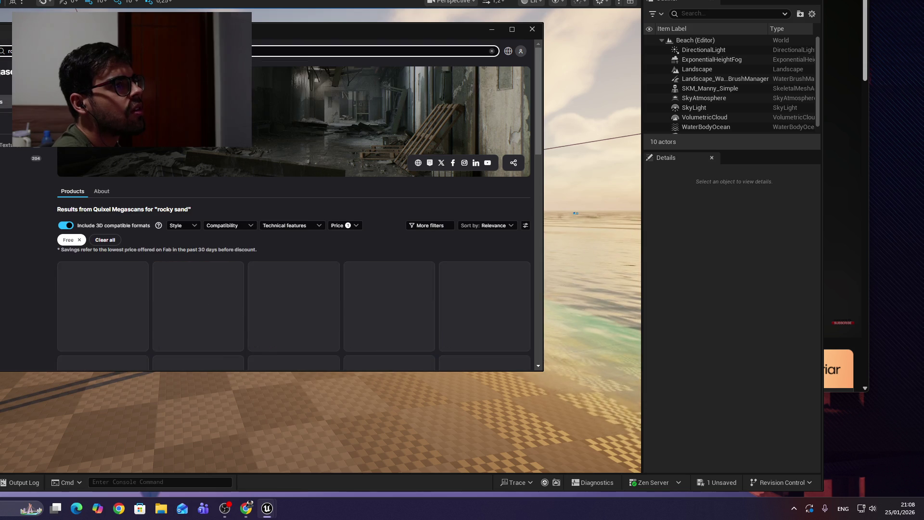
pyautogui.scroll(-1, 259, 158)
pyautogui.scroll(-1, 260, 157)
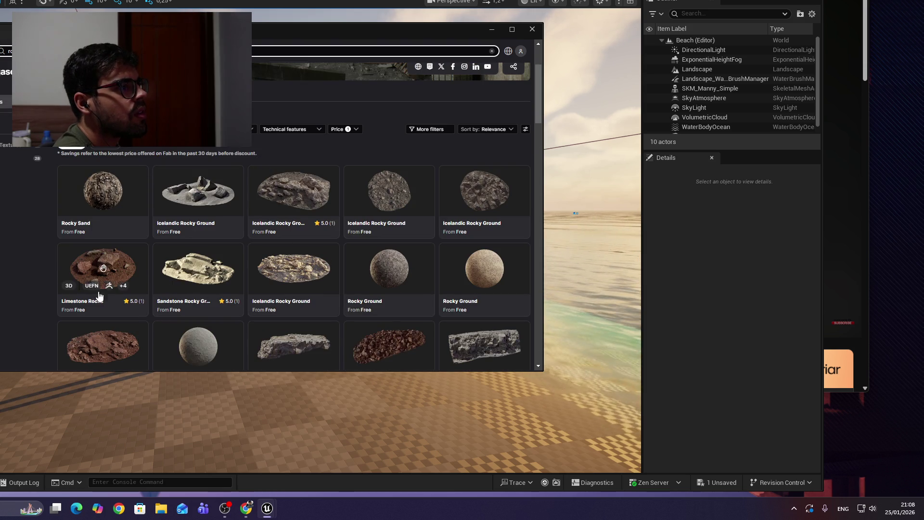
pyautogui.click(103, 200)
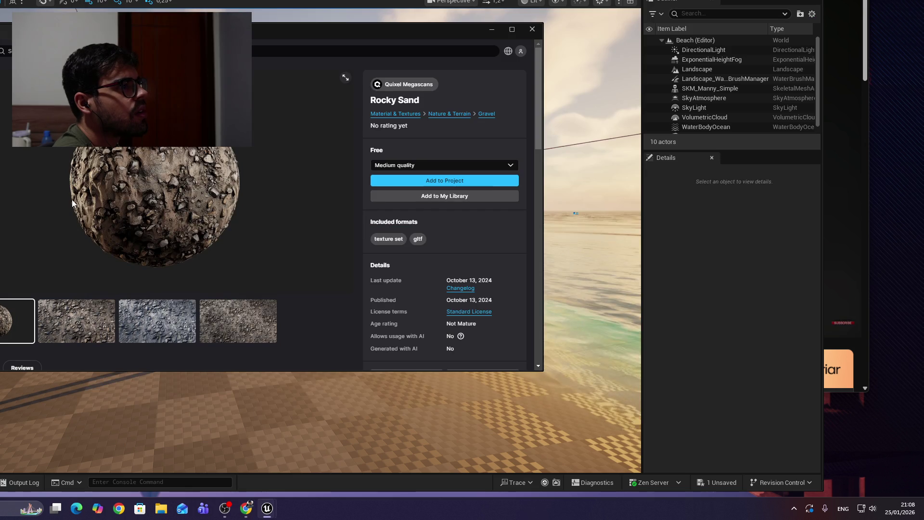
pyautogui.hotkey('alt', 'Tab')
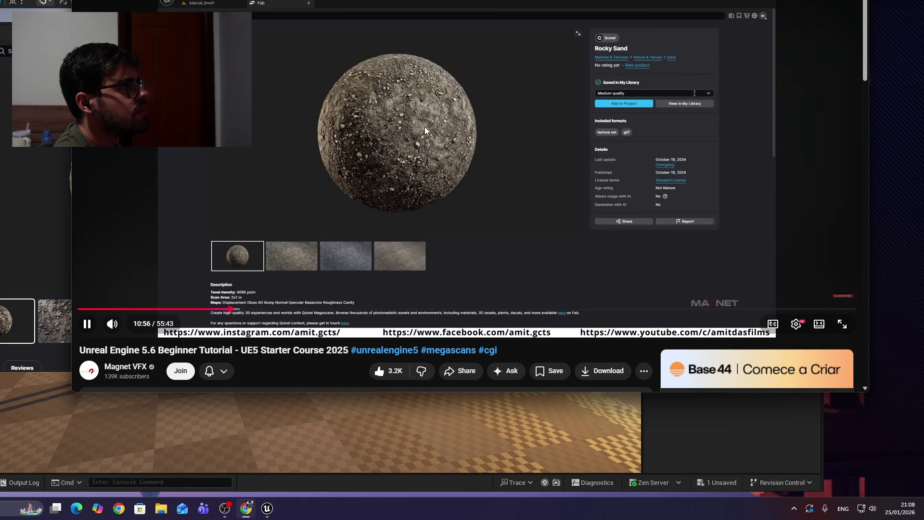
pyautogui.click(424, 126)
pyautogui.hotkey('alt', 'Tab')
# Step: Choose High quality for the Rocky Sand download
pyautogui.click(439, 165)
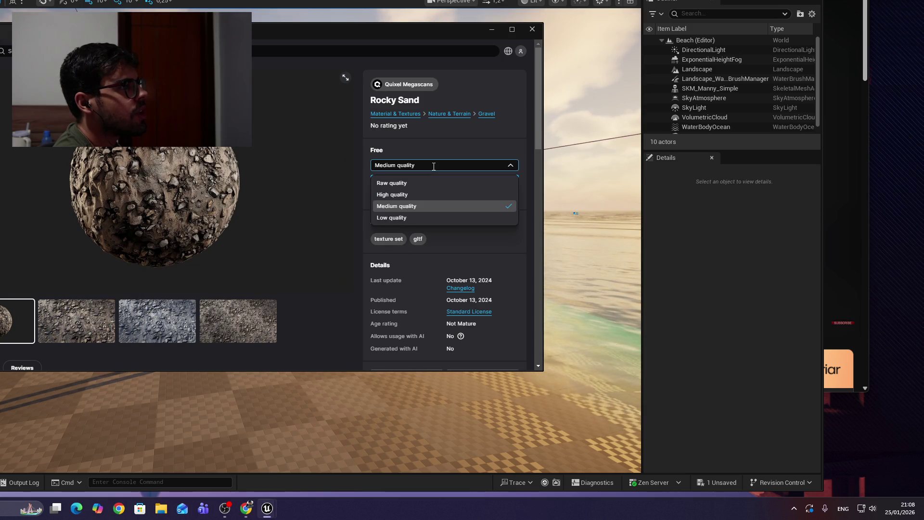
pyautogui.click(438, 194)
pyautogui.click(448, 185)
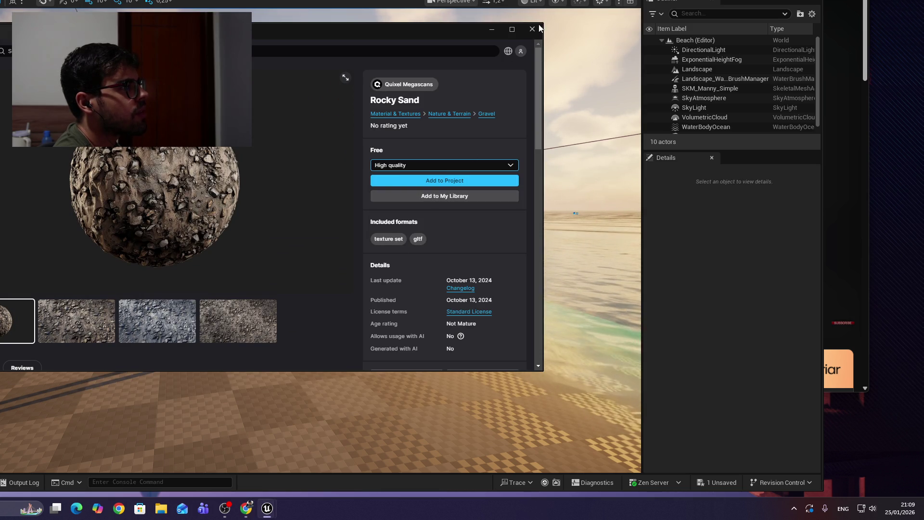
pyautogui.hotkey('alt', 'Tab')
pyautogui.click(592, 56)
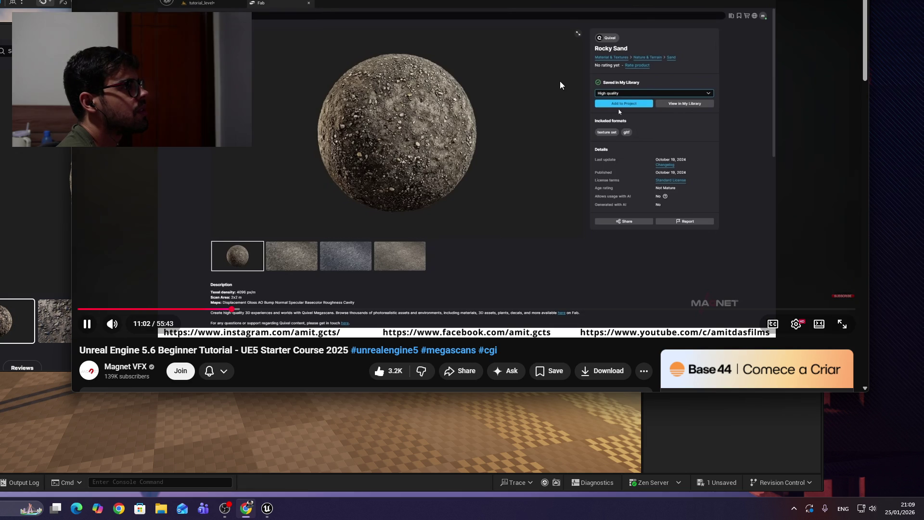
pyautogui.hotkey('alt', 'Tab')
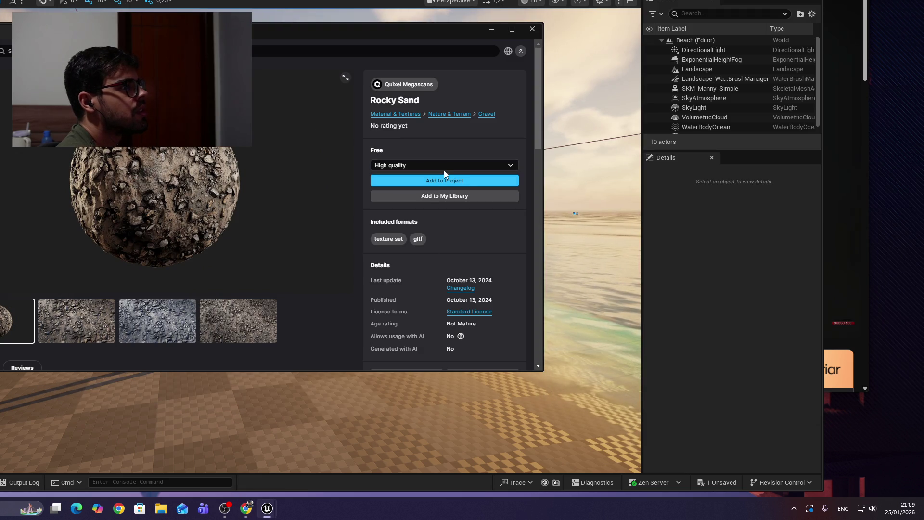
# Step: Add Rocky Sand to the project, agreeing to and accepting the Fab licence
pyautogui.click(462, 181)
pyautogui.click(67, 328)
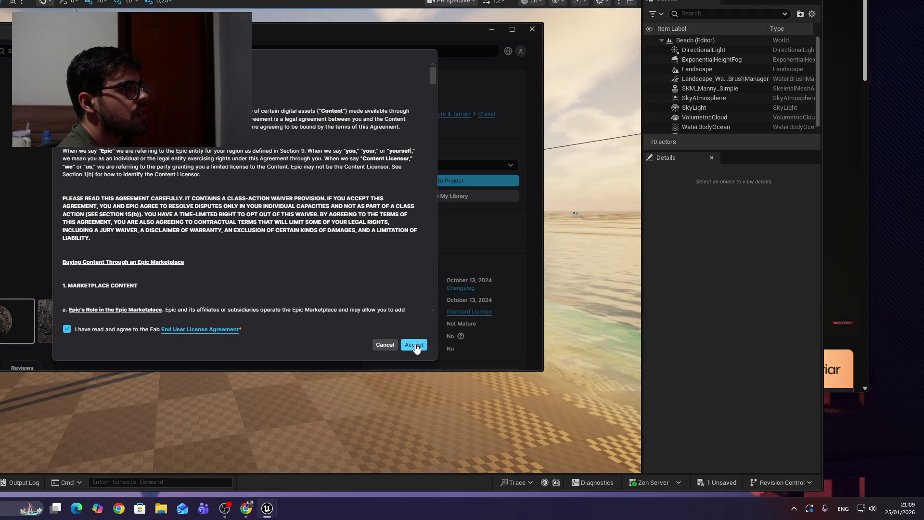
pyautogui.click(414, 344)
pyautogui.hotkey('alt', 'Tab')
pyautogui.click(431, 187)
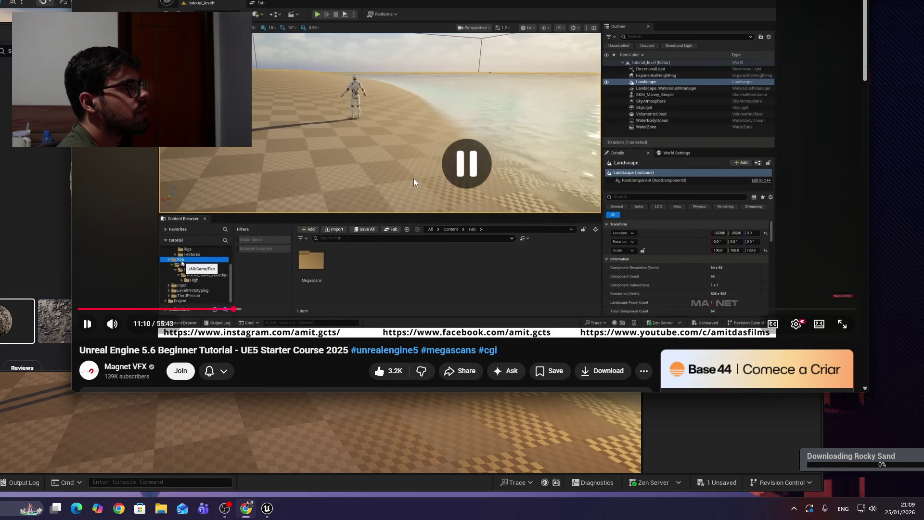
# Step: Rewatch the tutorial's download and material step, then close the Rocky Sand page
pyautogui.click(414, 179)
pyautogui.press('j')
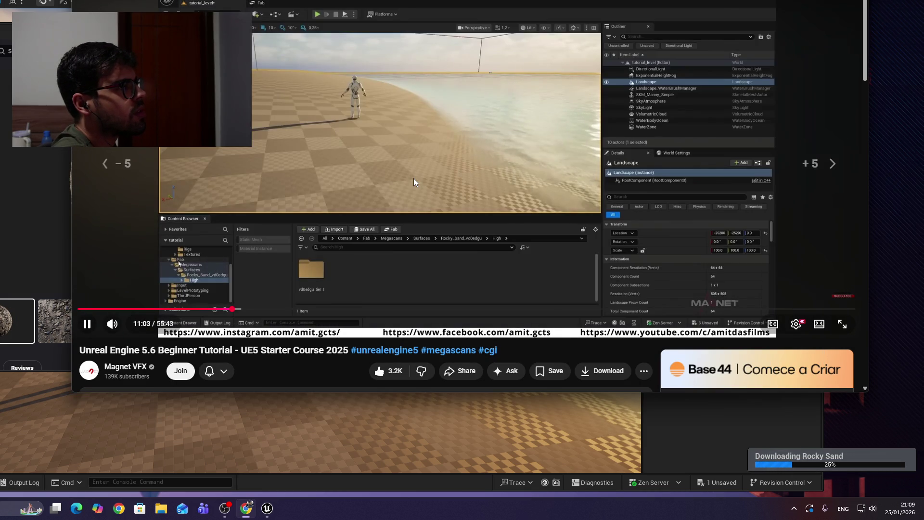
pyautogui.press('Left')
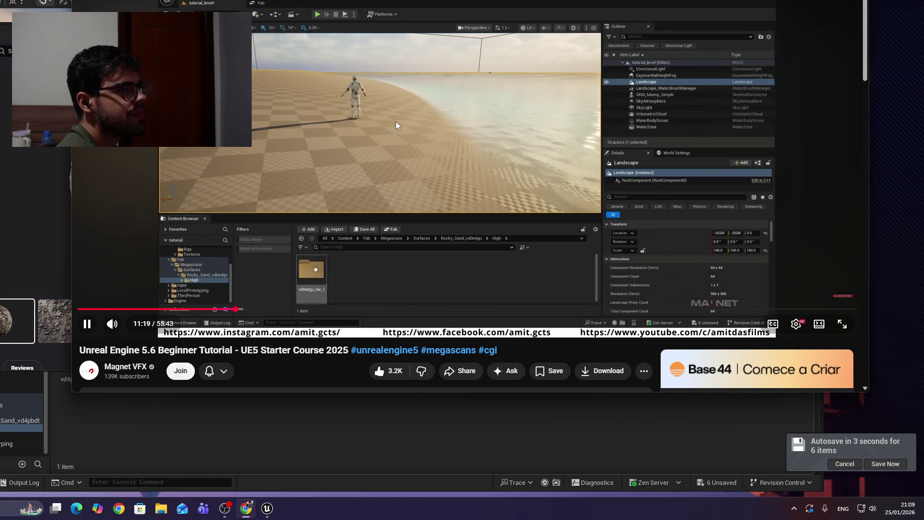
pyautogui.click(405, 148)
pyautogui.click(388, 166)
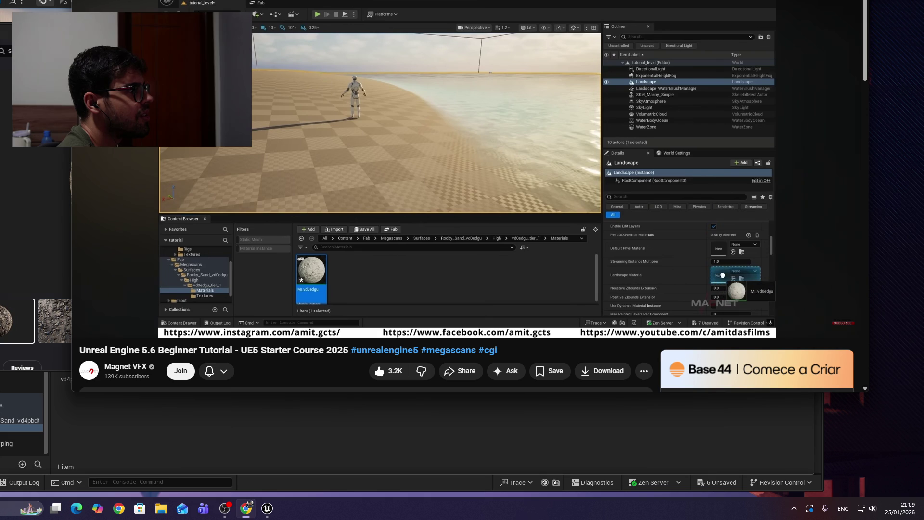
pyautogui.click(381, 135)
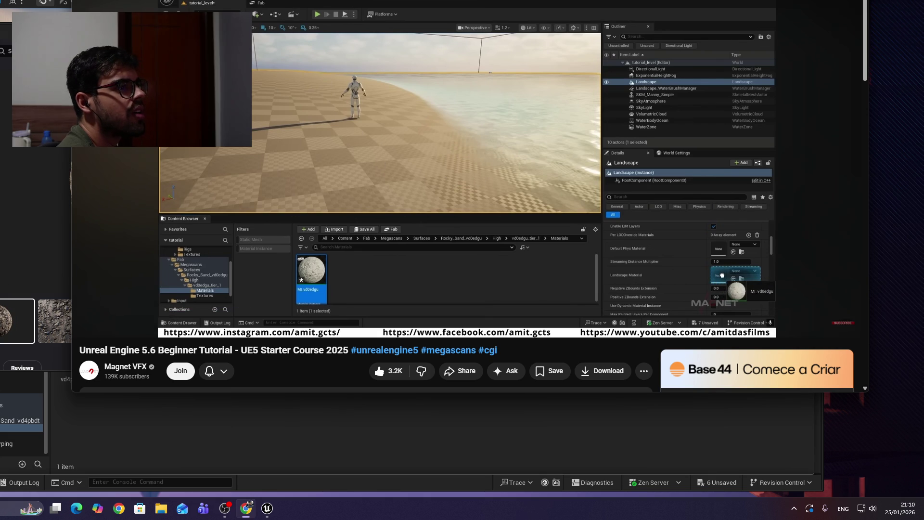
pyautogui.click(14, 226)
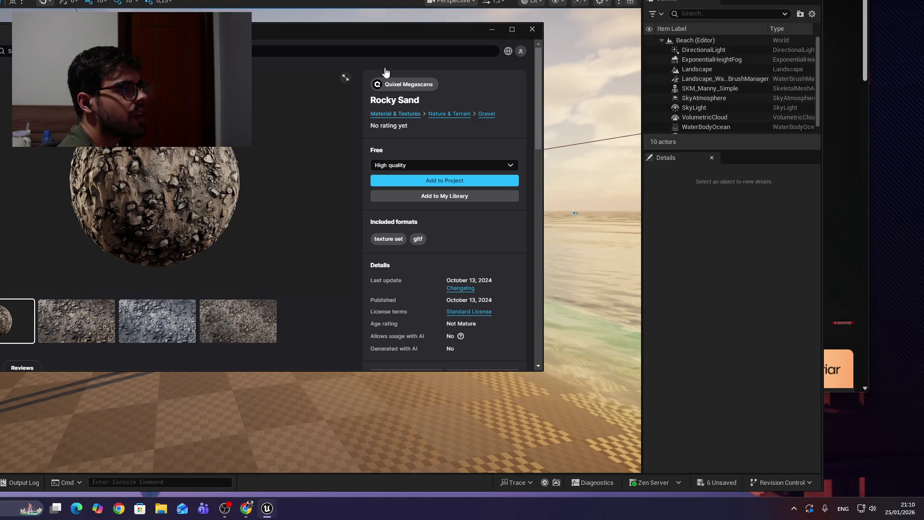
pyautogui.click(532, 30)
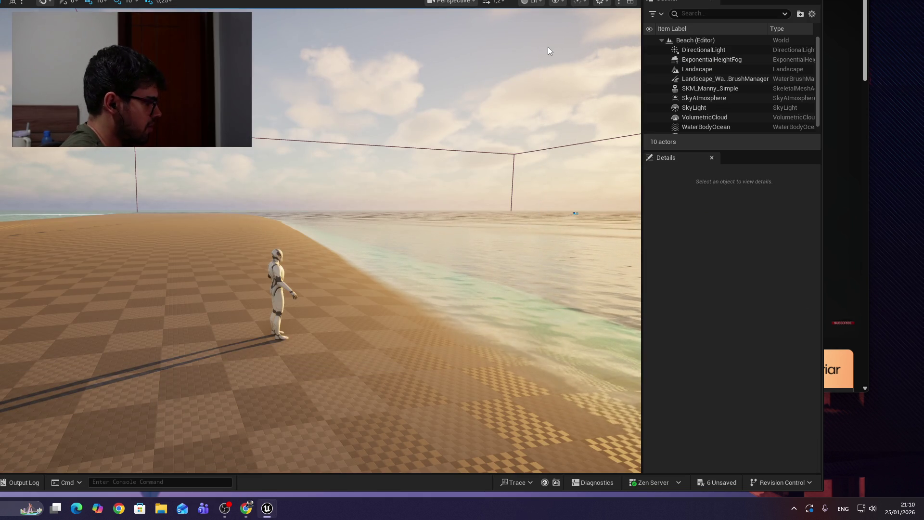
# Step: Open the vd4pbdt_tier_1 Materials folder and select the Landscape in the level
pyautogui.doubleClick(79, 349)
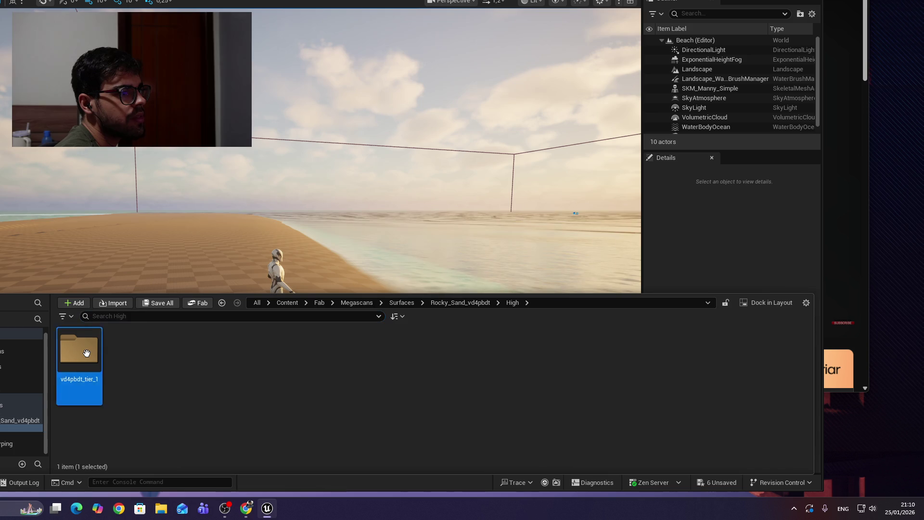
pyautogui.doubleClick(79, 349)
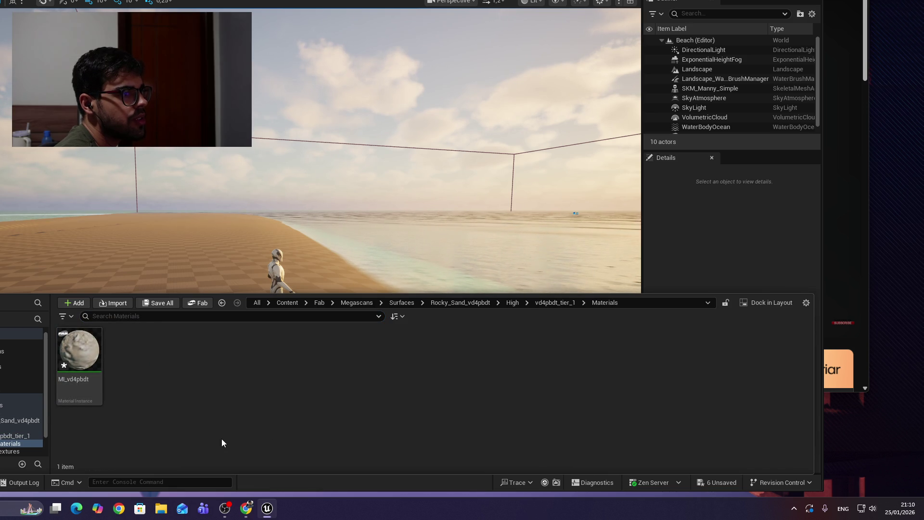
pyautogui.moveTo(289, 216)
pyautogui.mouseDown()
pyautogui.moveTo(289, 250)
pyautogui.moveTo(303, 231)
pyautogui.mouseUp()
pyautogui.moveTo(342, 269)
pyautogui.mouseDown()
pyautogui.moveTo(342, 255)
pyautogui.moveTo(342, 270)
pyautogui.mouseUp()
pyautogui.click(308, 290)
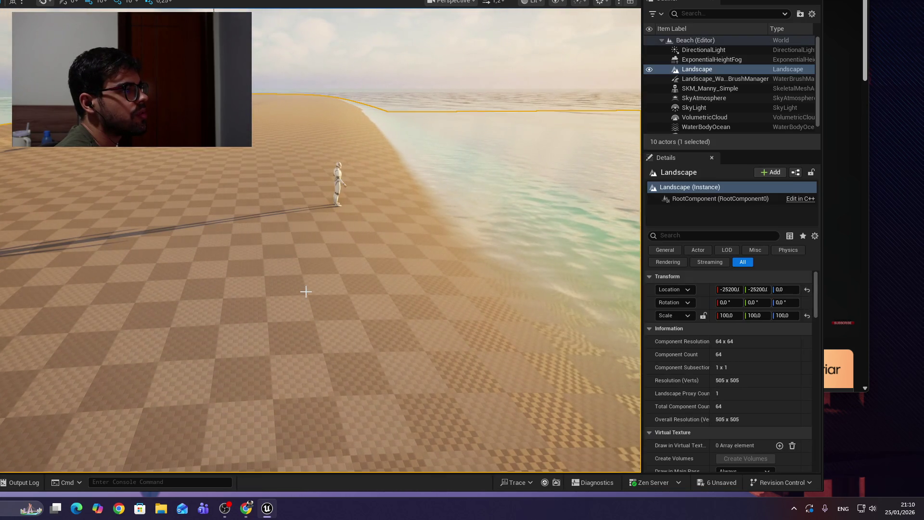
# Step: Dock the Content Browser in the layout beside the level view
pyautogui.hotkey('ctrl', 'space')
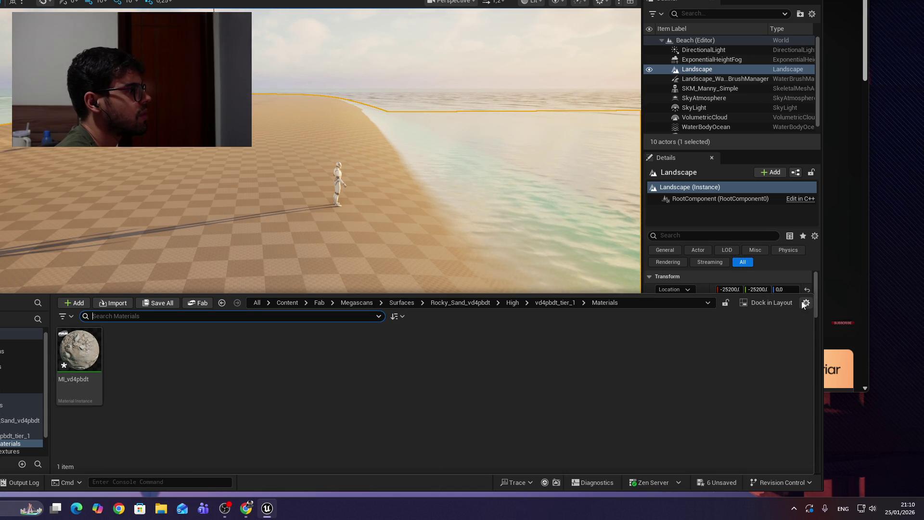
pyautogui.hotkey('alt', 'Tab')
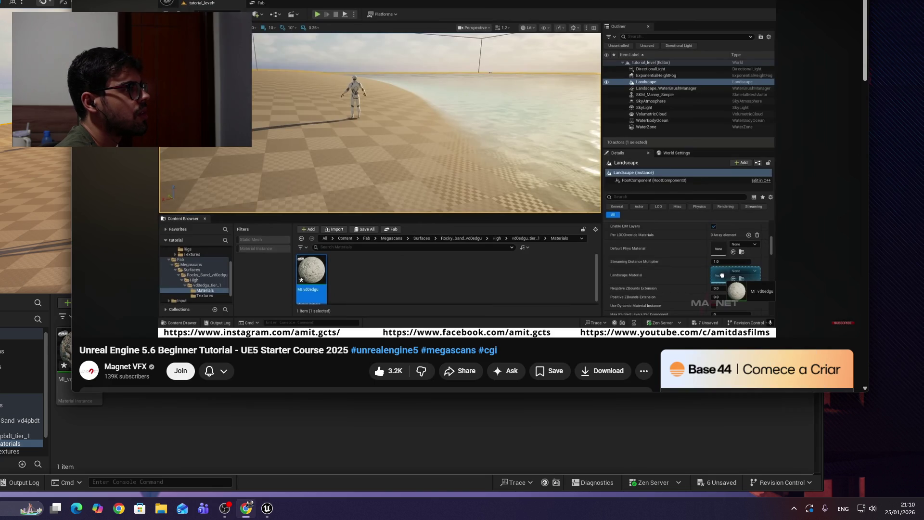
pyautogui.click(317, 415)
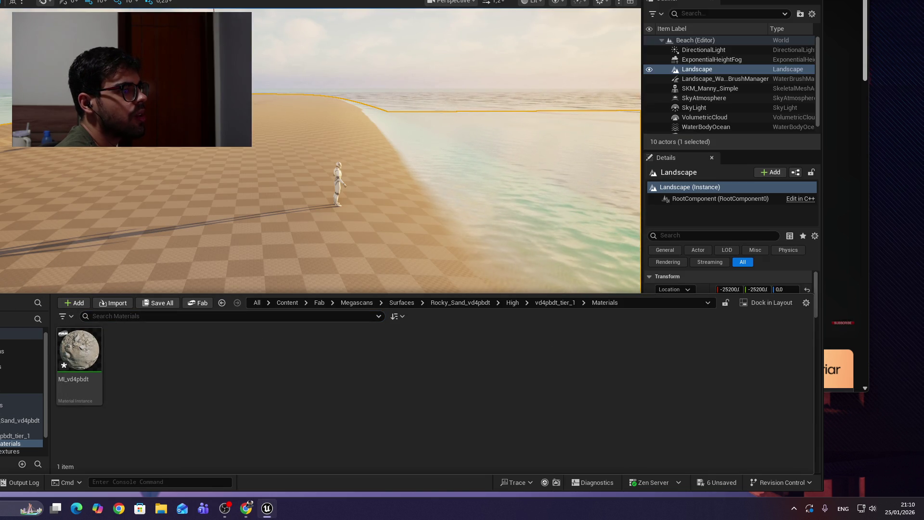
pyautogui.hotkey('ctrl', 'space')
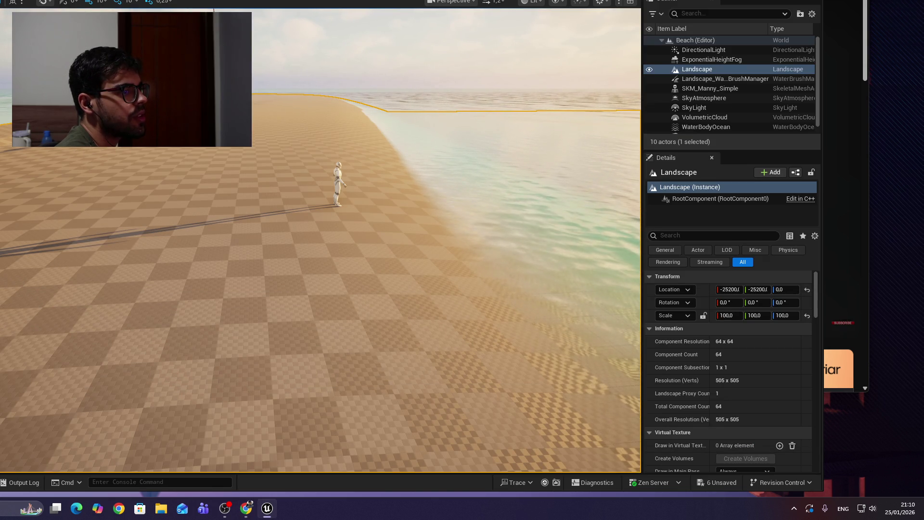
pyautogui.hotkey('ctrl', 'space')
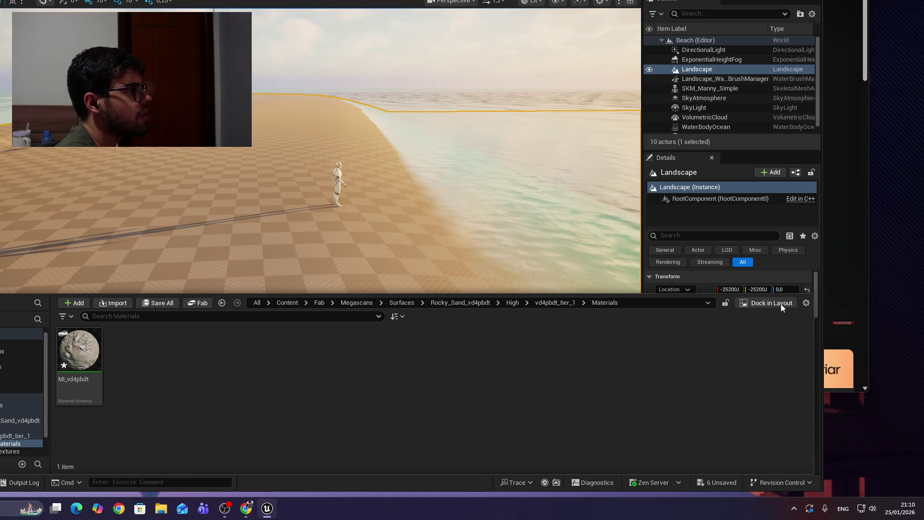
pyautogui.click(781, 304)
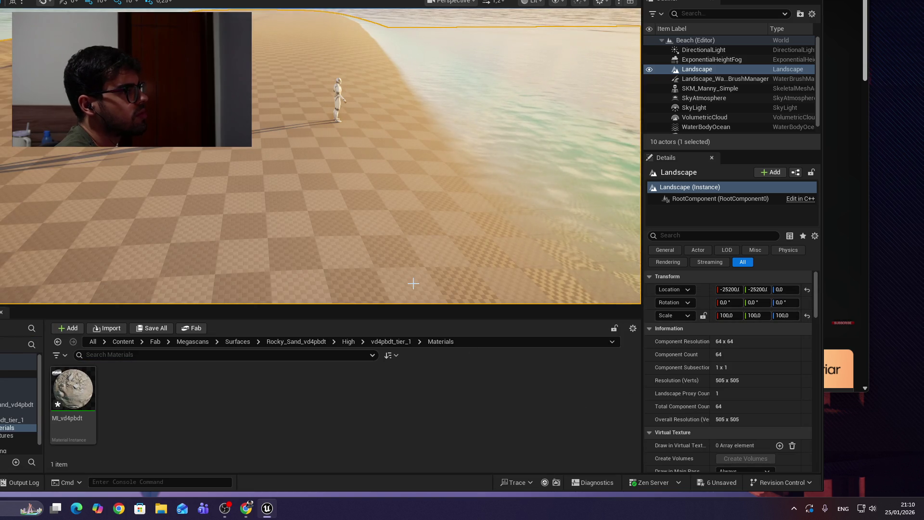
pyautogui.moveTo(337, 183); pyautogui.dragTo(355, 206)
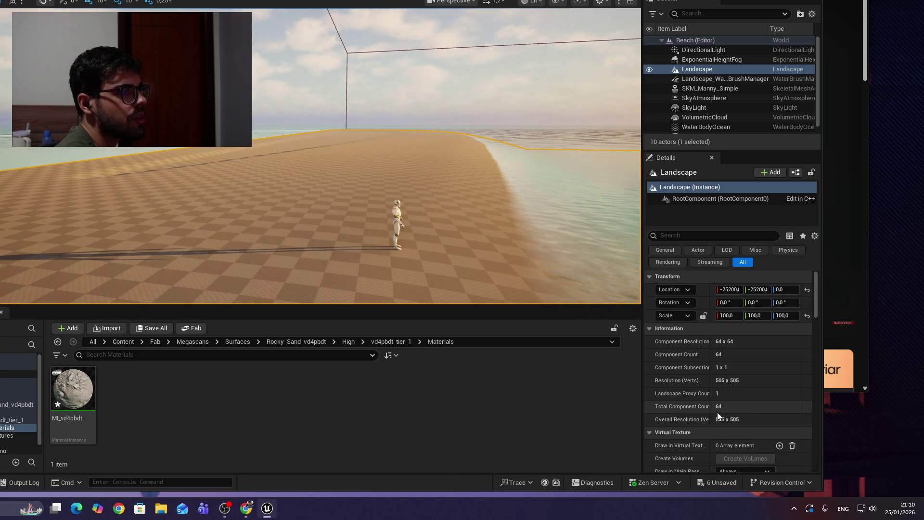
# Step: Scroll the Landscape's Details panel and rewind the tutorial fifteen seconds to its material step
pyautogui.scroll(-3, 682, 409)
pyautogui.scroll(-3, 757, 361)
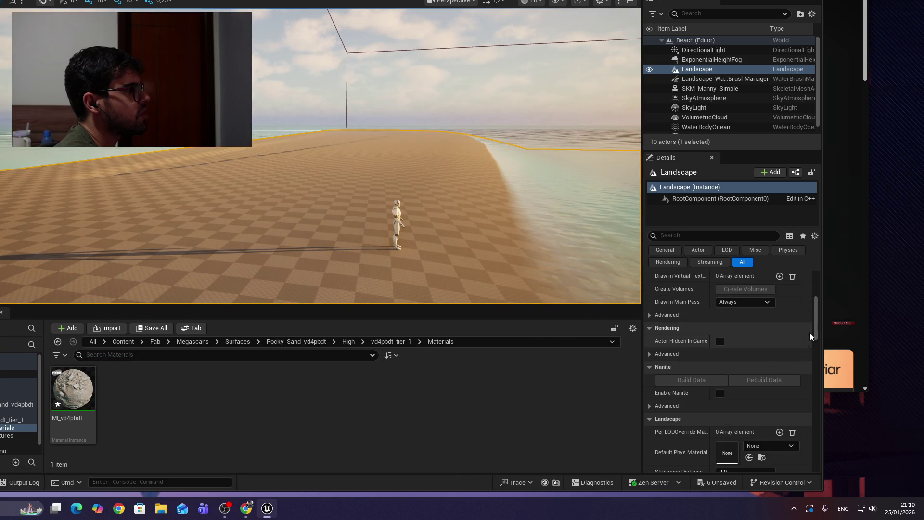
pyautogui.moveTo(815, 325)
pyautogui.mouseDown()
pyautogui.moveTo(835, 473)
pyautogui.moveTo(837, 285)
pyautogui.moveTo(836, 351)
pyautogui.mouseUp()
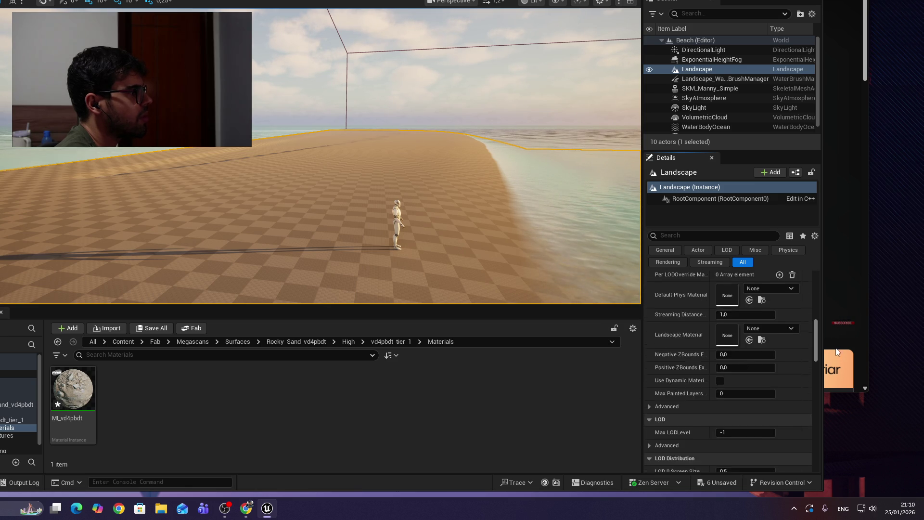
pyautogui.click(829, 355)
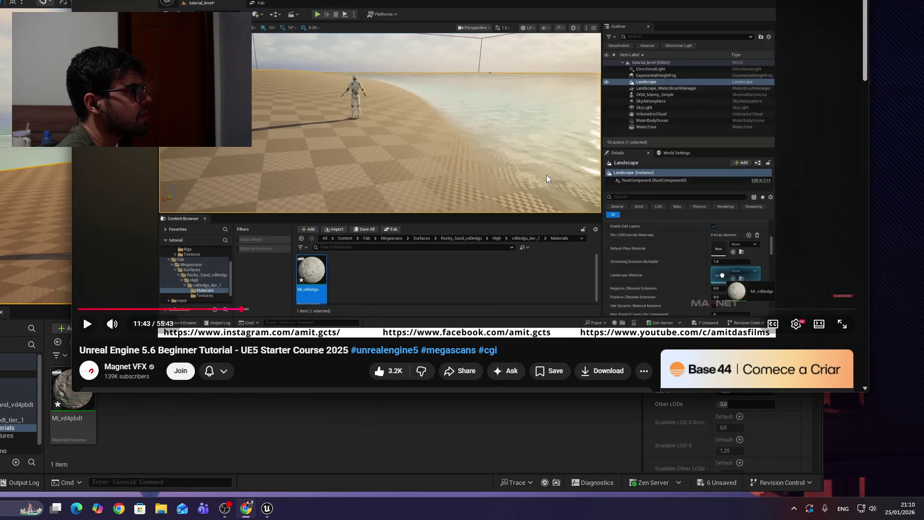
pyautogui.click(611, 187)
pyautogui.press('Left')
pyautogui.press('Left')
pyautogui.press('Left')
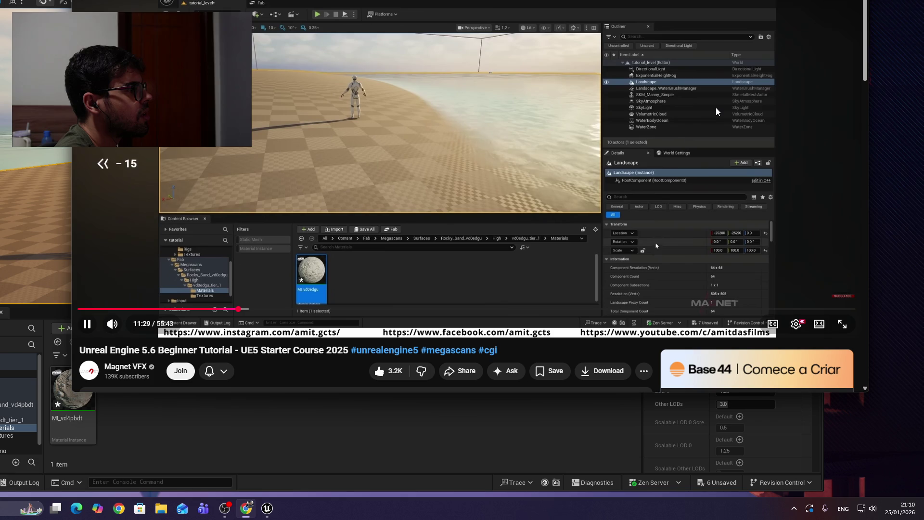
pyautogui.click(718, 163)
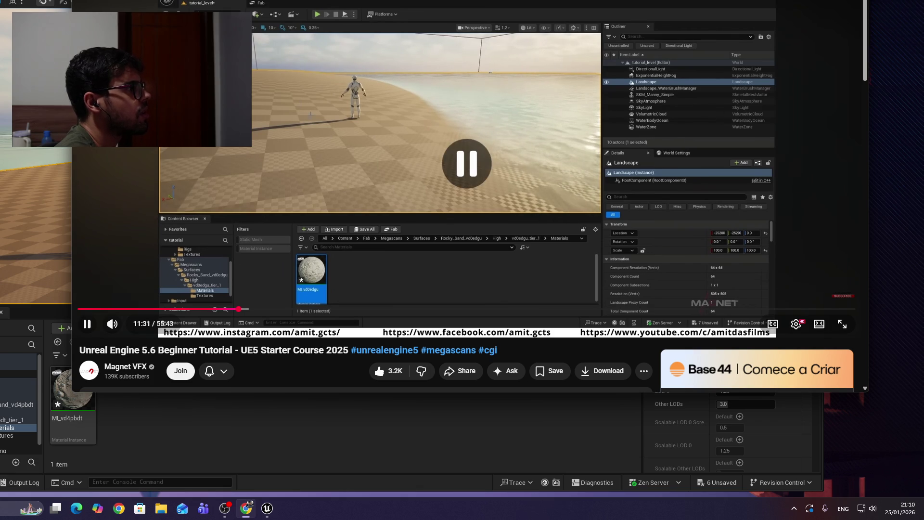
pyautogui.click(607, 434)
# Step: Drag MI_vd4pbdt into the Landscape Material slot
pyautogui.scroll(10, 692, 395)
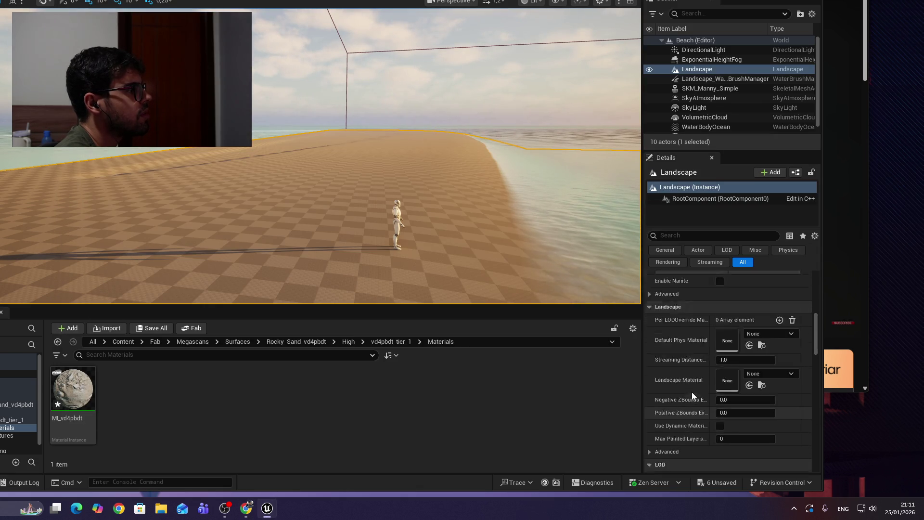
pyautogui.scroll(5, 694, 391)
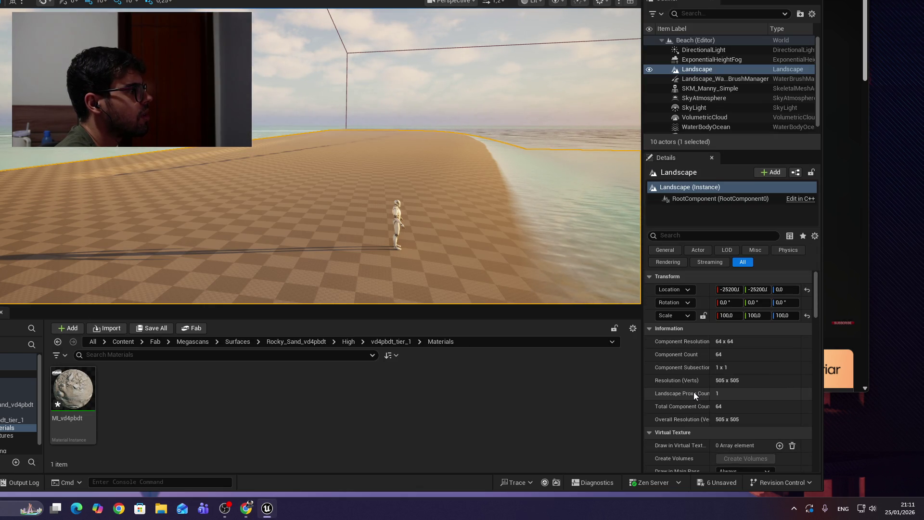
pyautogui.scroll(-5, 698, 411)
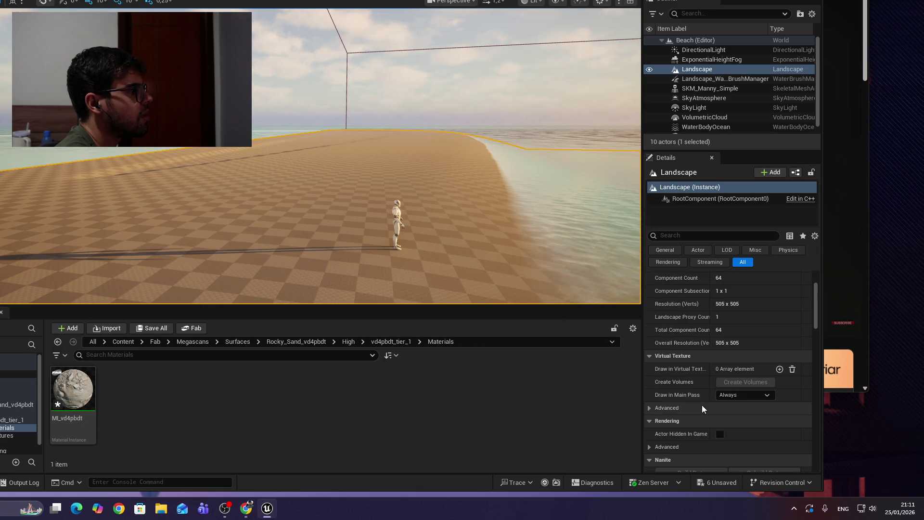
pyautogui.scroll(-3, 698, 404)
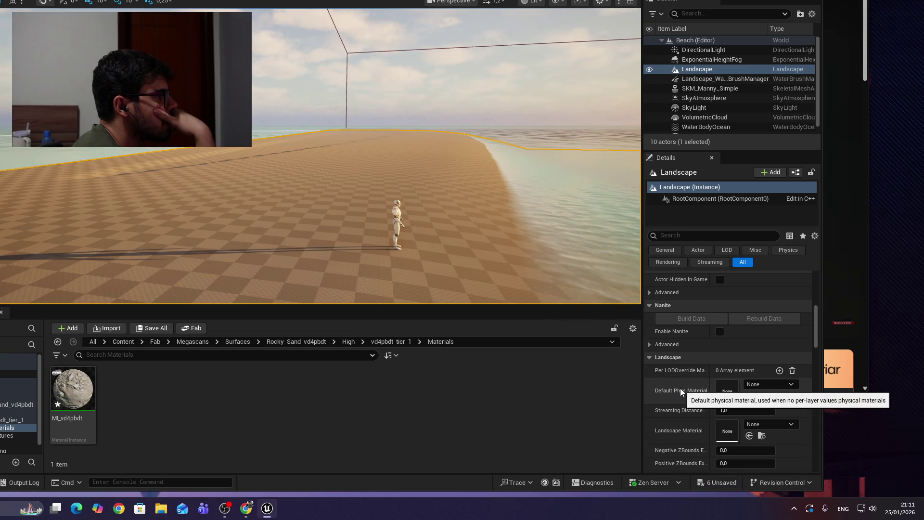
pyautogui.scroll(-1, 681, 392)
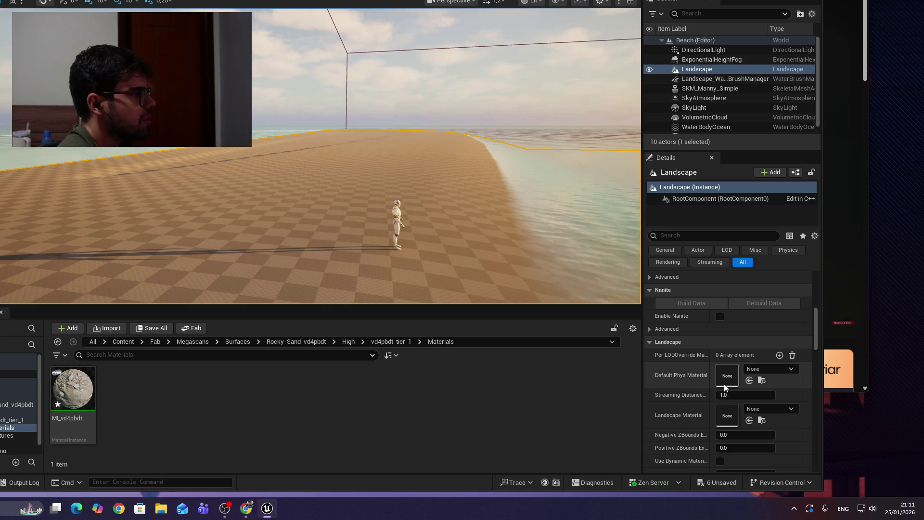
pyautogui.scroll(-2, 716, 395)
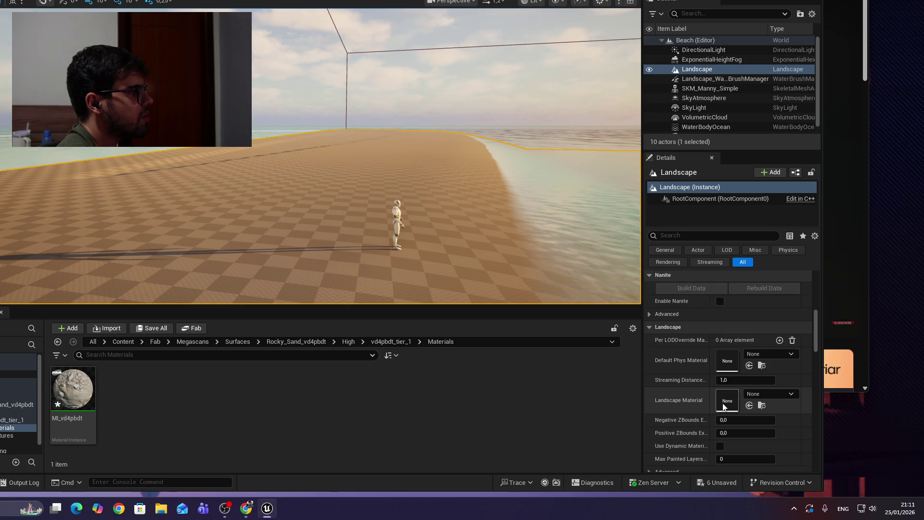
pyautogui.moveTo(108, 425)
pyautogui.mouseDown()
pyautogui.moveTo(210, 400)
pyautogui.moveTo(538, 410)
pyautogui.moveTo(727, 384)
pyautogui.mouseUp()
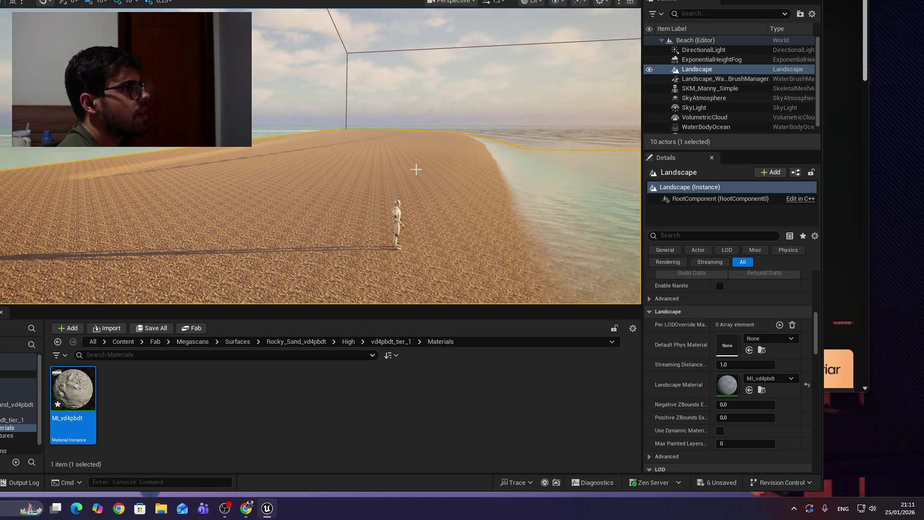
# Step: Select a WaterBodyOcean spline point at the sand edge and drag it toward the beach
pyautogui.moveTo(459, 151)
pyautogui.mouseDown()
pyautogui.moveTo(459, 173)
pyautogui.moveTo(433, 154)
pyautogui.moveTo(424, 154)
pyautogui.moveTo(423, 173)
pyautogui.moveTo(423, 144)
pyautogui.moveTo(409, 178)
pyautogui.mouseUp()
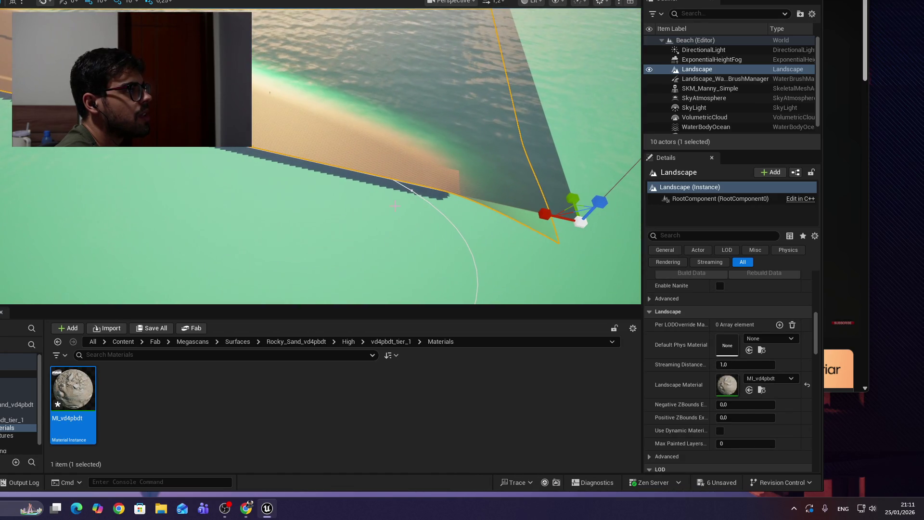
pyautogui.click(416, 190)
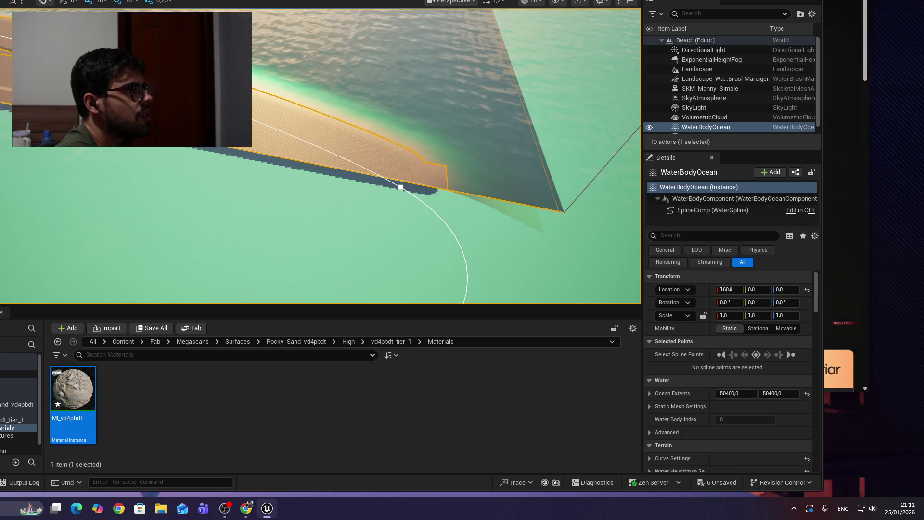
pyautogui.click(400, 187)
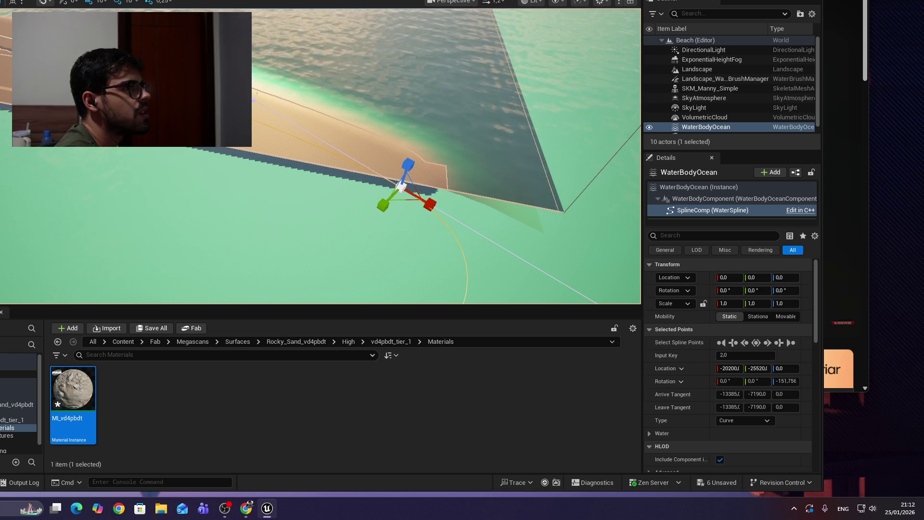
pyautogui.press('q')
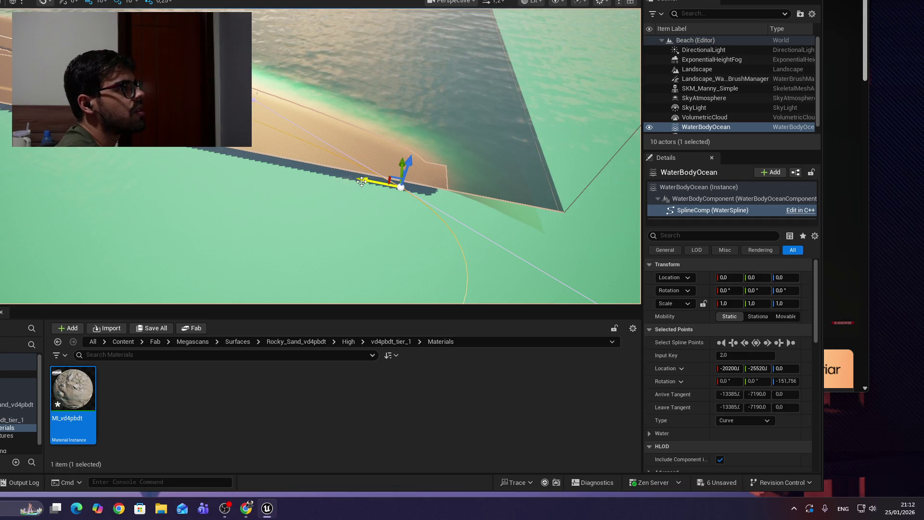
pyautogui.moveTo(362, 181)
pyautogui.mouseDown()
pyautogui.moveTo(314, 176)
pyautogui.moveTo(336, 175)
pyautogui.mouseUp()
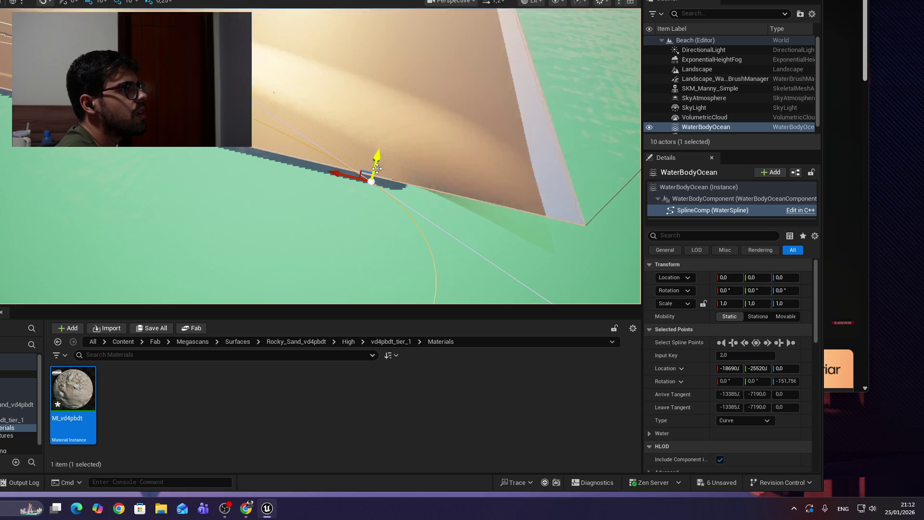
pyautogui.moveTo(427, 195); pyautogui.dragTo(443, 194)
pyautogui.moveTo(294, 175)
pyautogui.mouseDown()
pyautogui.moveTo(306, 184)
pyautogui.moveTo(294, 175)
pyautogui.mouseUp()
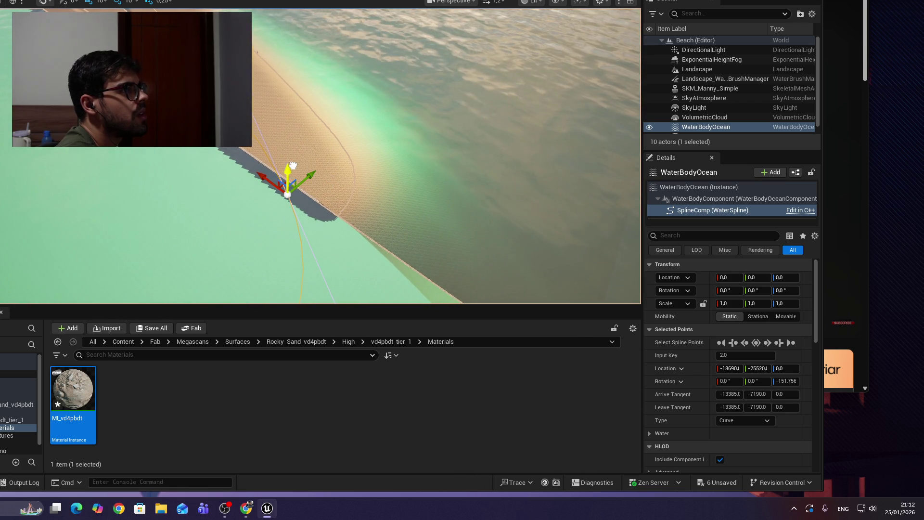
pyautogui.moveTo(310, 180)
pyautogui.mouseDown()
pyautogui.moveTo(295, 191)
pyautogui.moveTo(324, 178)
pyautogui.mouseUp()
pyautogui.click(324, 178)
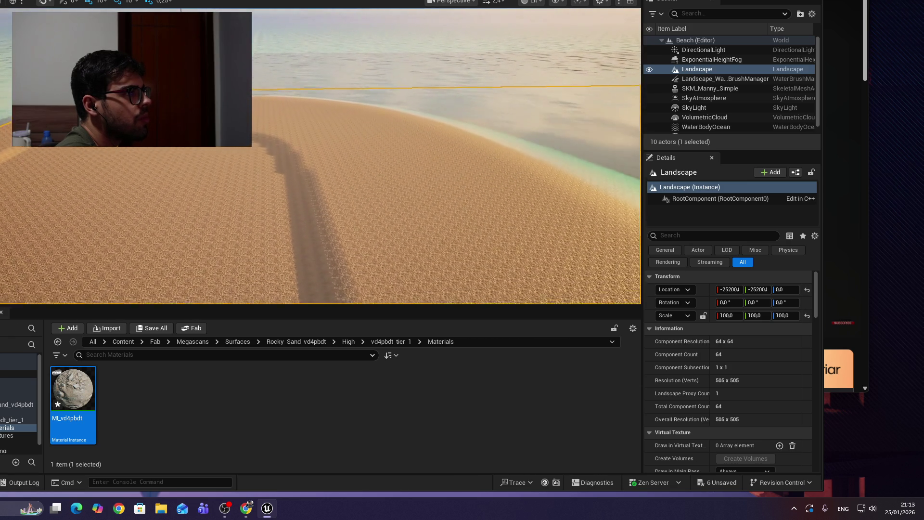
pyautogui.press('e')
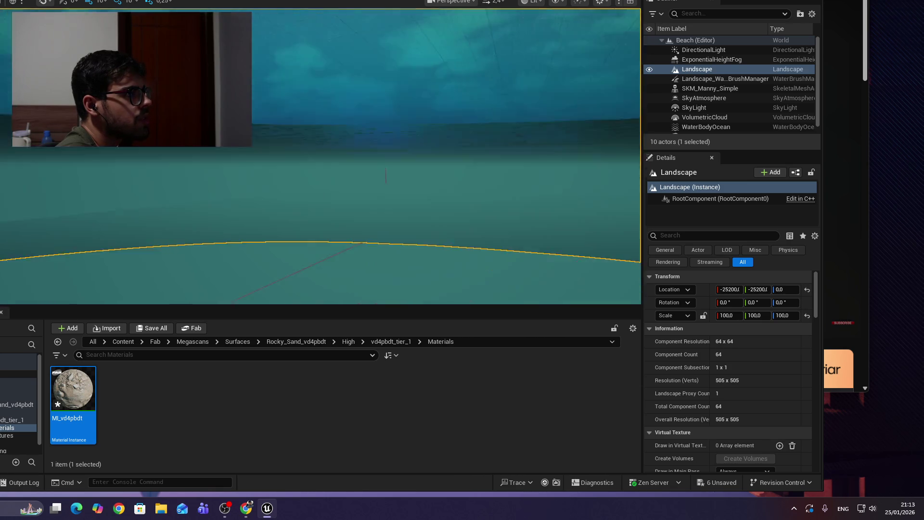
pyautogui.press('q')
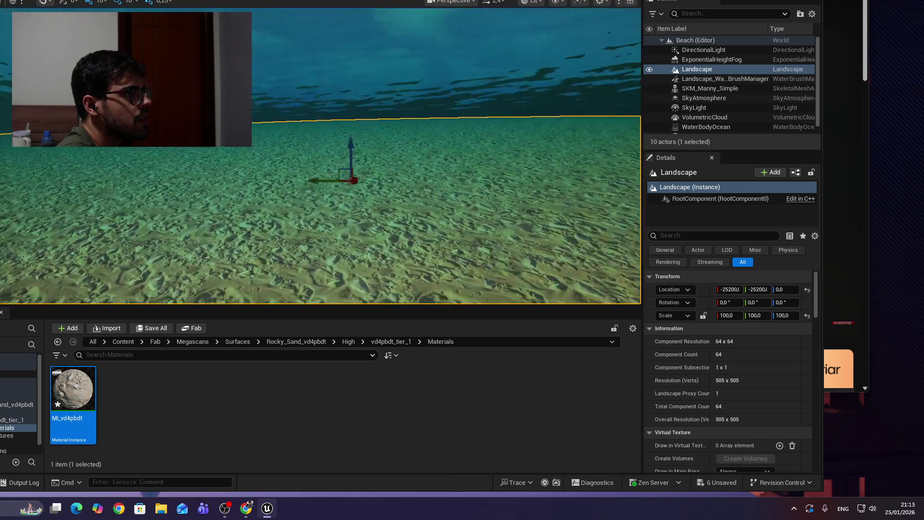
pyautogui.press('q')
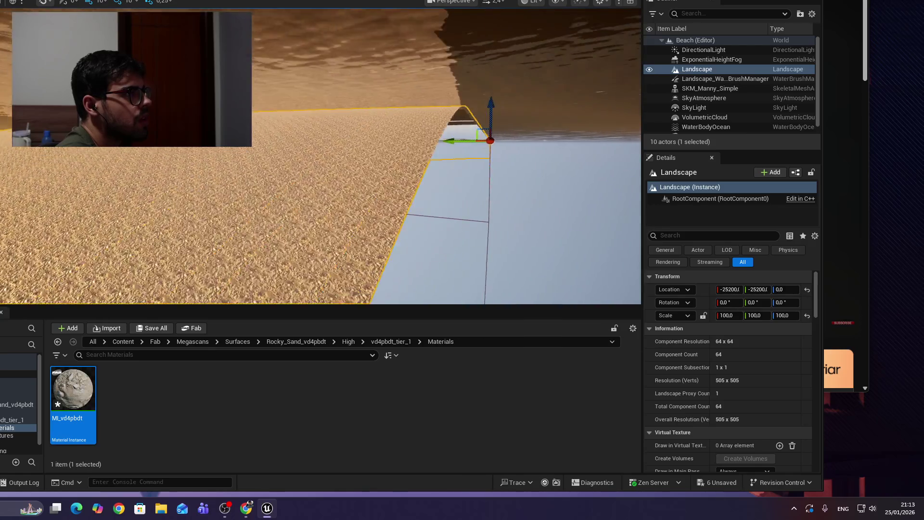
pyautogui.press('e')
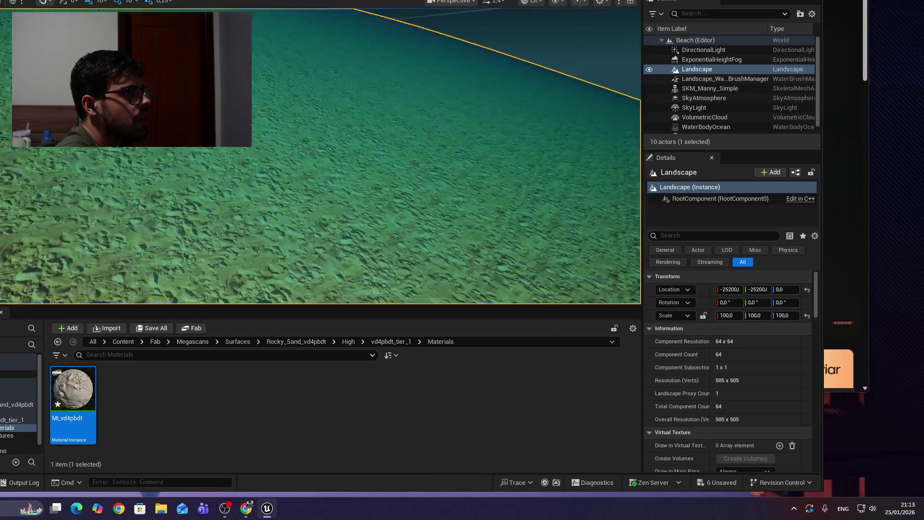
pyautogui.press('q')
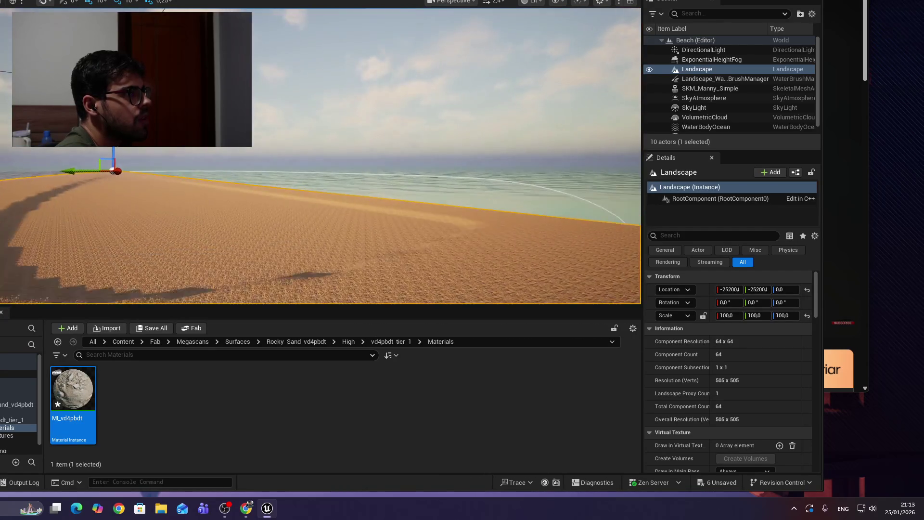
pyautogui.press('q')
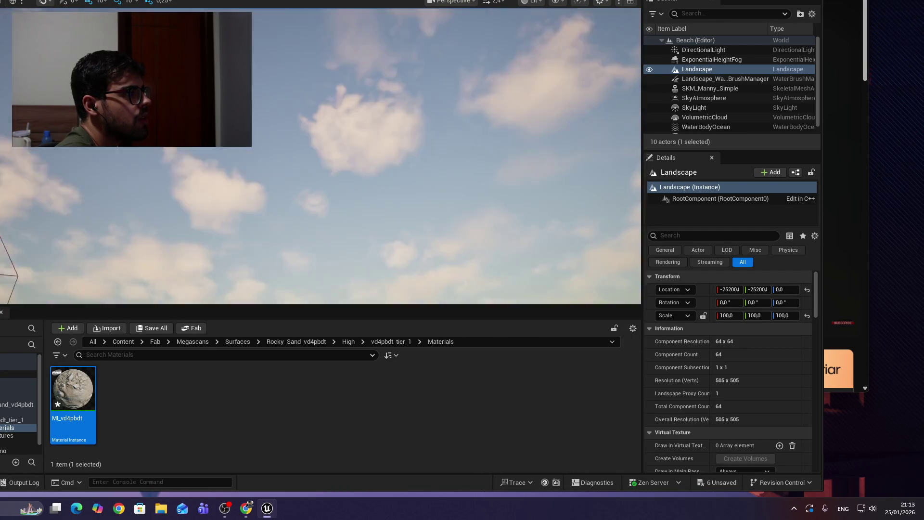
pyautogui.press('e')
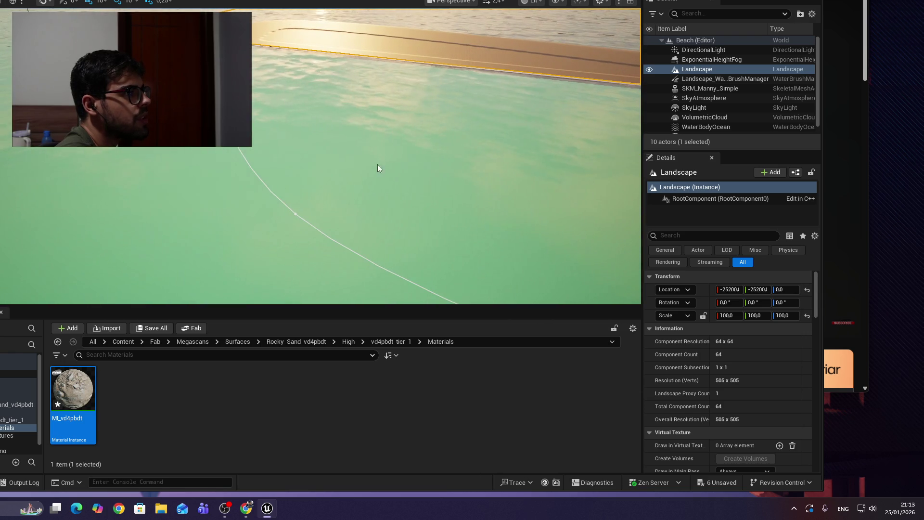
pyautogui.click(299, 212)
# Step: Drag another ocean spline point along X to about 4130 so the shoreline fits the sand
pyautogui.click(297, 215)
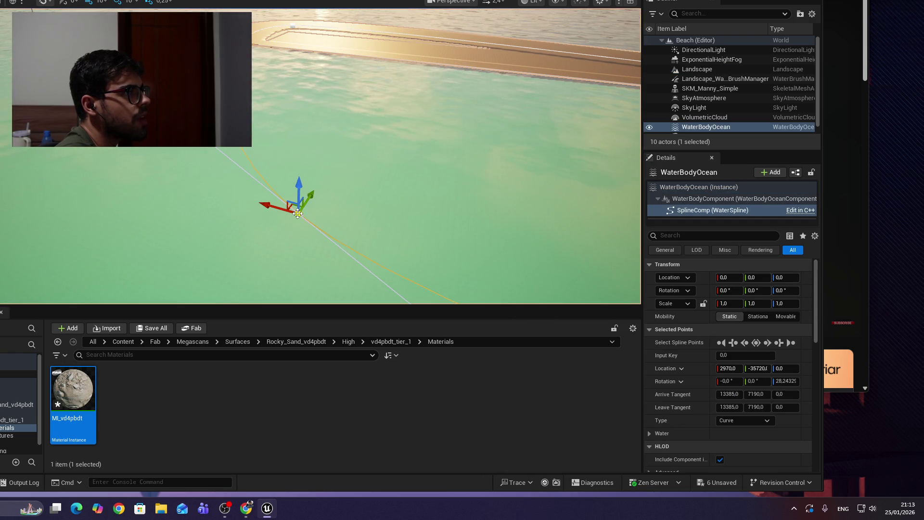
pyautogui.moveTo(281, 205)
pyautogui.mouseDown()
pyautogui.moveTo(191, 174)
pyautogui.moveTo(267, 129)
pyautogui.moveTo(267, 96)
pyautogui.moveTo(288, 96)
pyautogui.moveTo(262, 127)
pyautogui.moveTo(224, 149)
pyautogui.moveTo(295, 140)
pyautogui.moveTo(247, 191)
pyautogui.mouseUp()
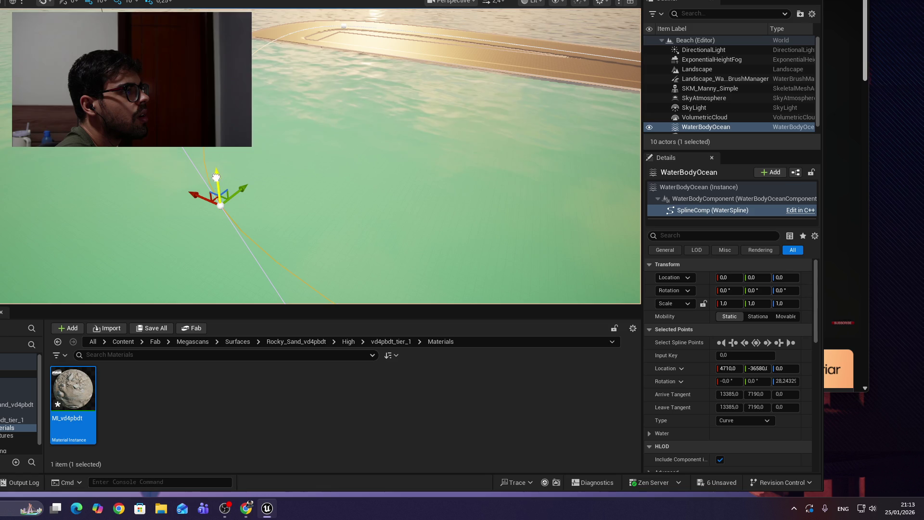
pyautogui.moveTo(202, 197)
pyautogui.mouseDown()
pyautogui.moveTo(217, 207)
pyautogui.moveTo(224, 199)
pyautogui.moveTo(223, 130)
pyautogui.moveTo(224, 207)
pyautogui.moveTo(183, 163)
pyautogui.moveTo(183, 144)
pyautogui.moveTo(154, 144)
pyautogui.moveTo(161, 202)
pyautogui.moveTo(164, 174)
pyautogui.mouseUp()
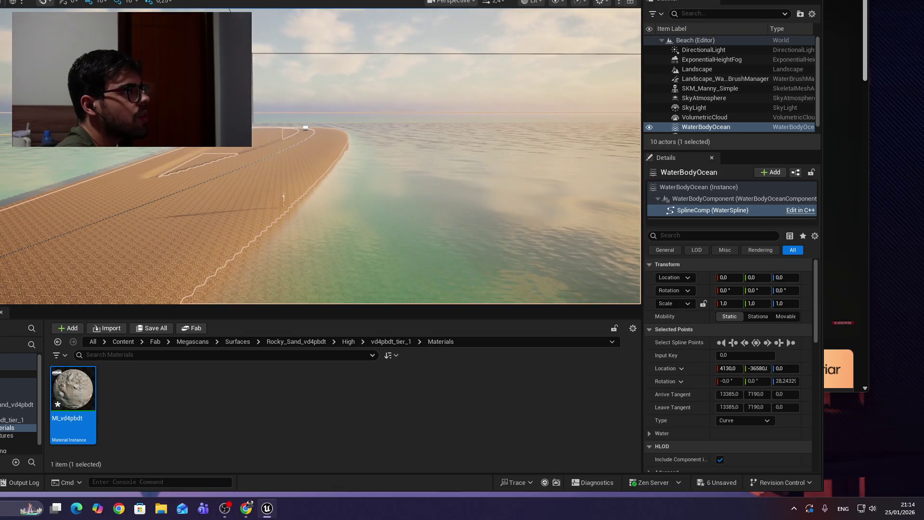
pyautogui.hotkey('alt', 'Tab')
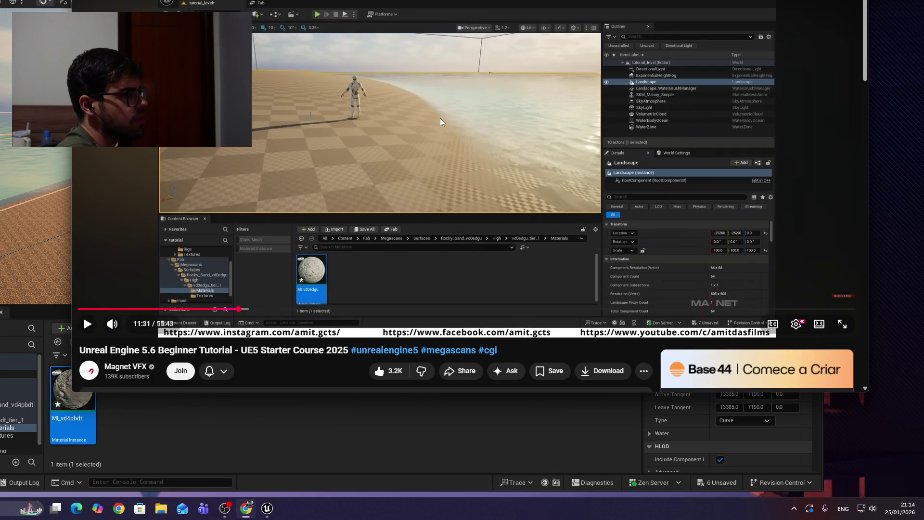
# Step: Play the tutorial until its material instance shows Tiling 0.2, pause at 12:15, and return to Unreal
pyautogui.click(440, 117)
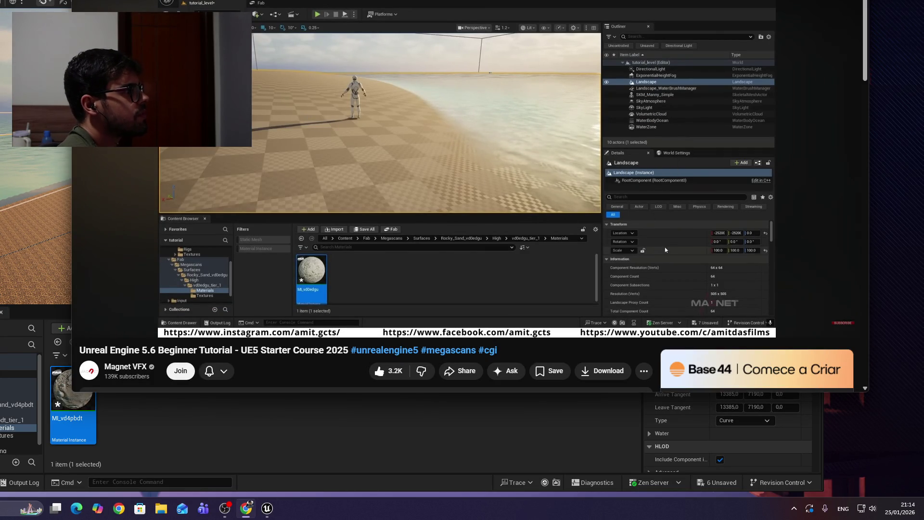
pyautogui.moveTo(443, 128)
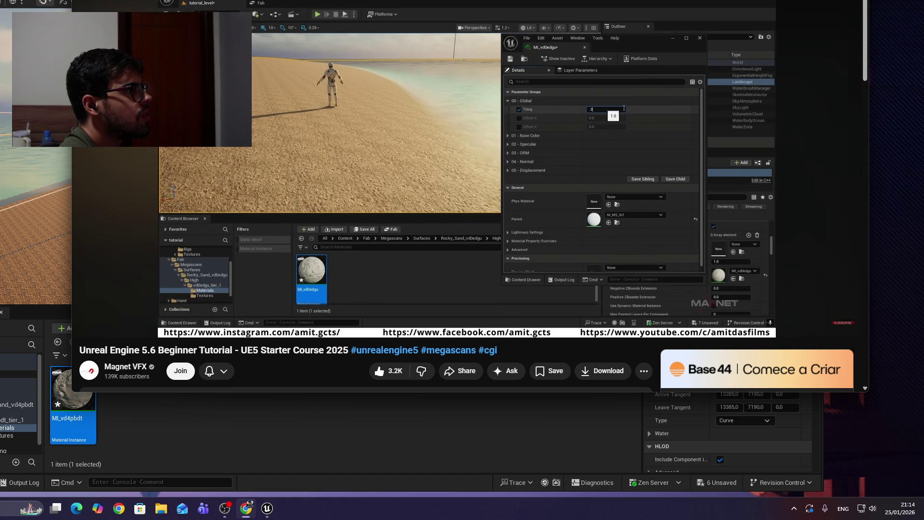
pyautogui.click(115, 226)
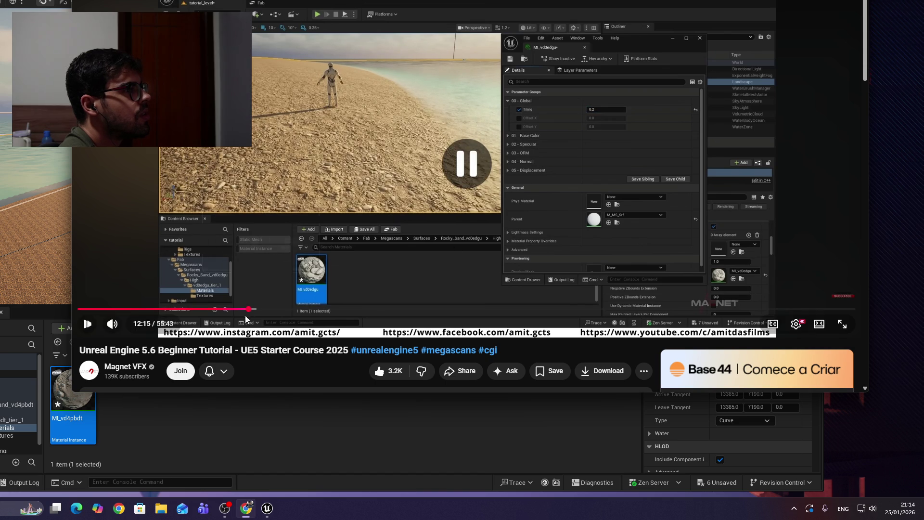
pyautogui.click(33, 221)
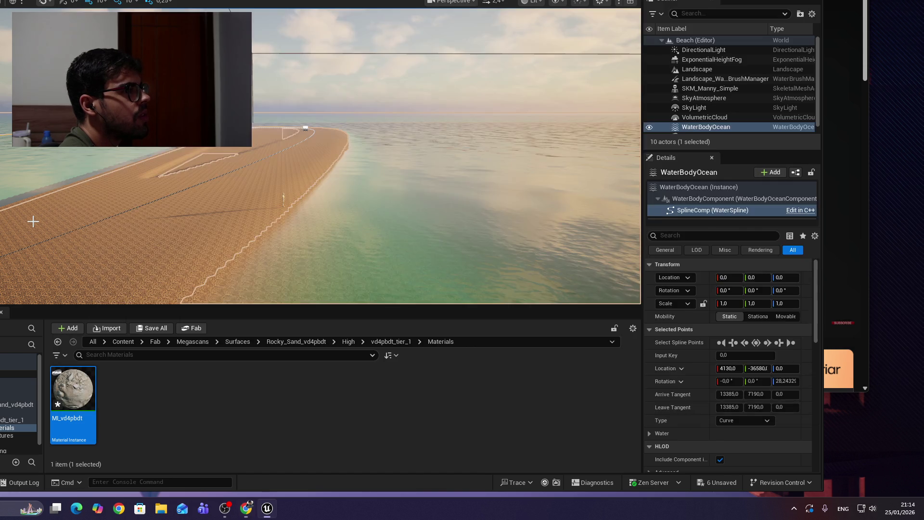
# Step: Select the sand Landscape and open its MI_vd4pbdt material instance from the Content Browser
pyautogui.click(240, 210)
pyautogui.scroll(5, 241, 211)
pyautogui.scroll(5, 317, 193)
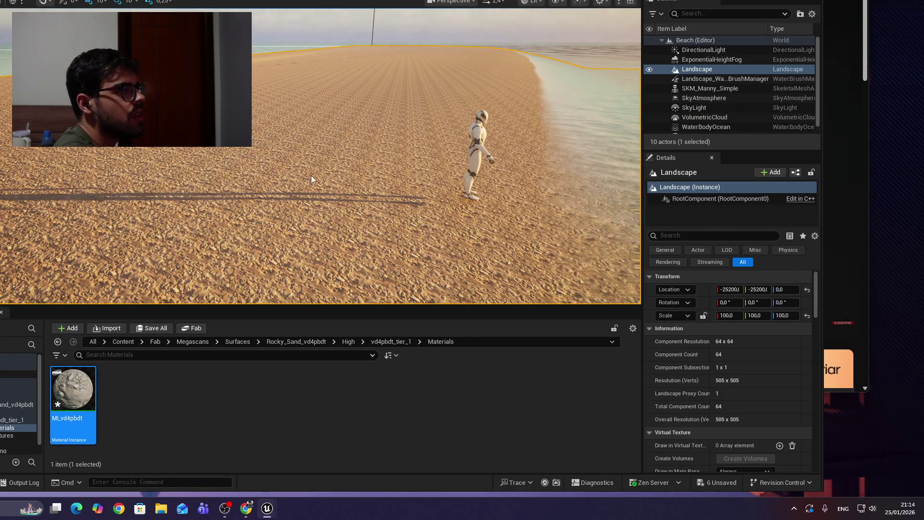
pyautogui.doubleClick(69, 399)
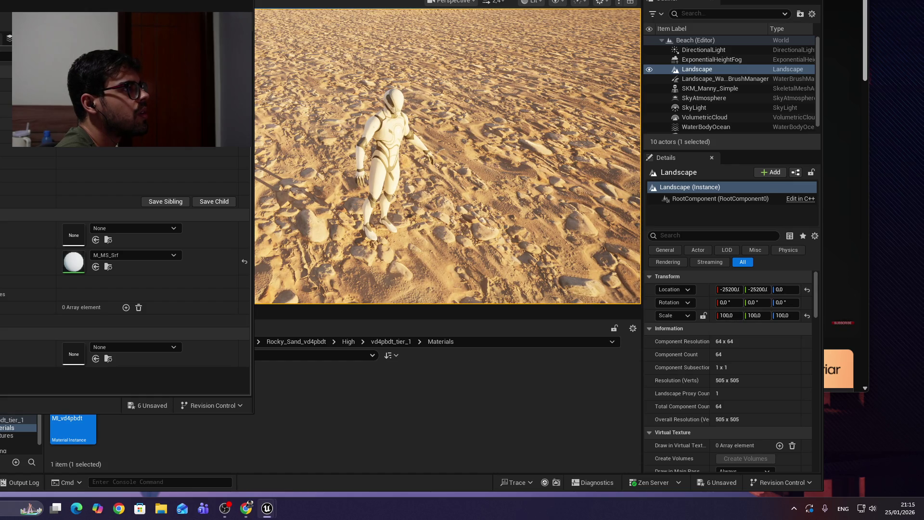
# Step: Resume the YouTube tutorial, glance back at Unreal, then return to the video's Hitem3D ad
pyautogui.hotkey('alt', 'Tab')
pyautogui.click(583, 65)
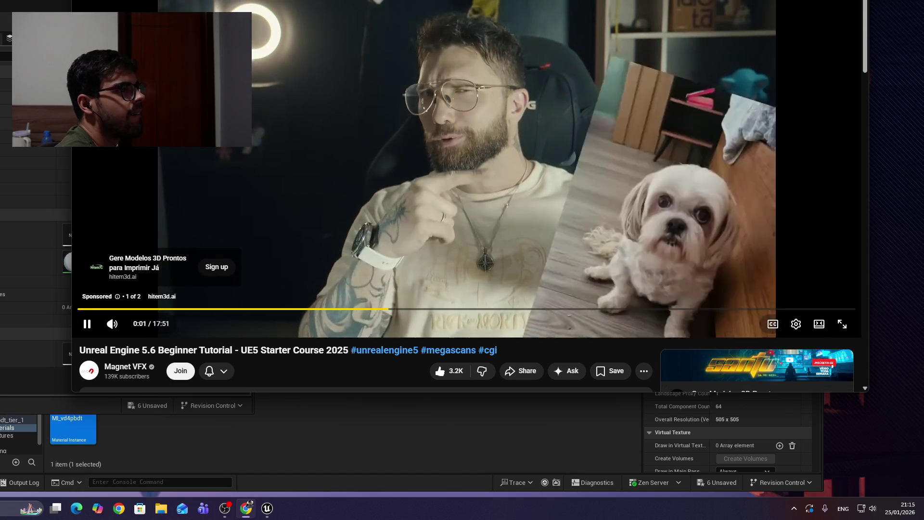
pyautogui.click(358, 443)
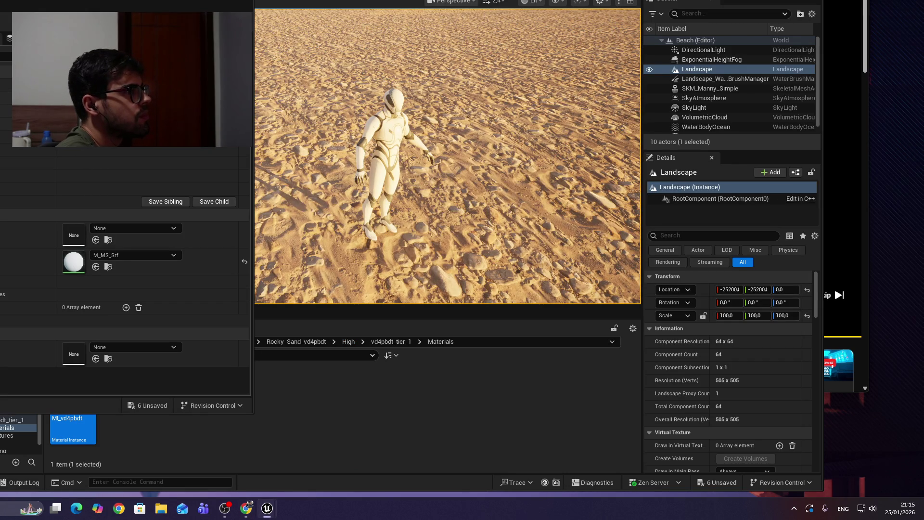
pyautogui.hotkey('alt', 'Tab')
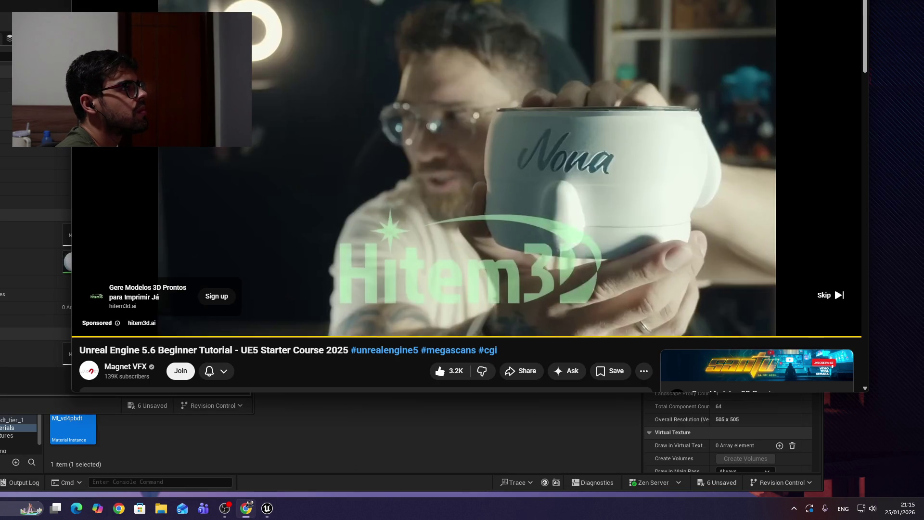
# Step: Skip the ad, watch the tutorial's finished rocky beach to 12:37, then return to Unreal
pyautogui.click(825, 294)
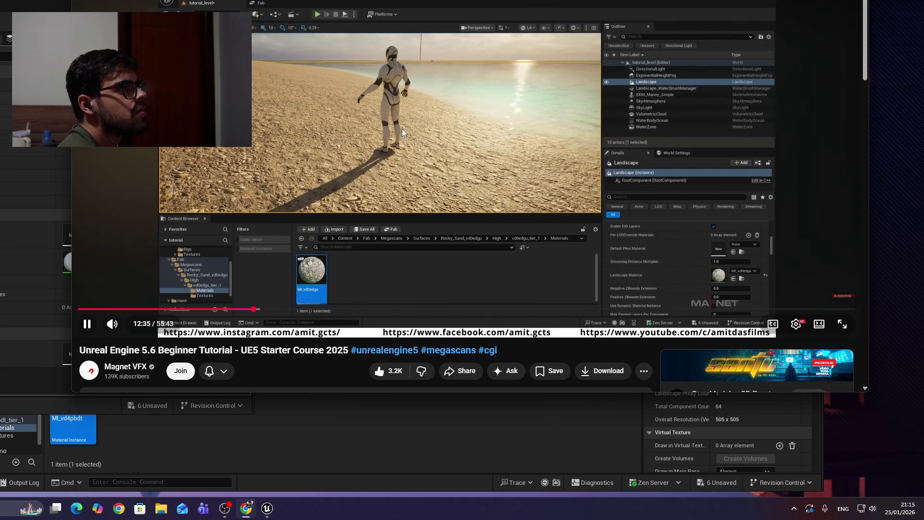
pyautogui.click(423, 135)
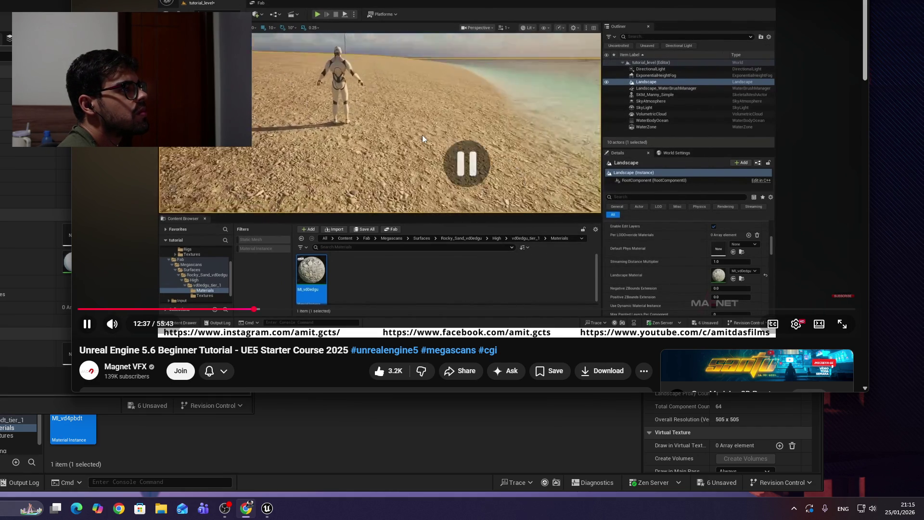
pyautogui.click(321, 423)
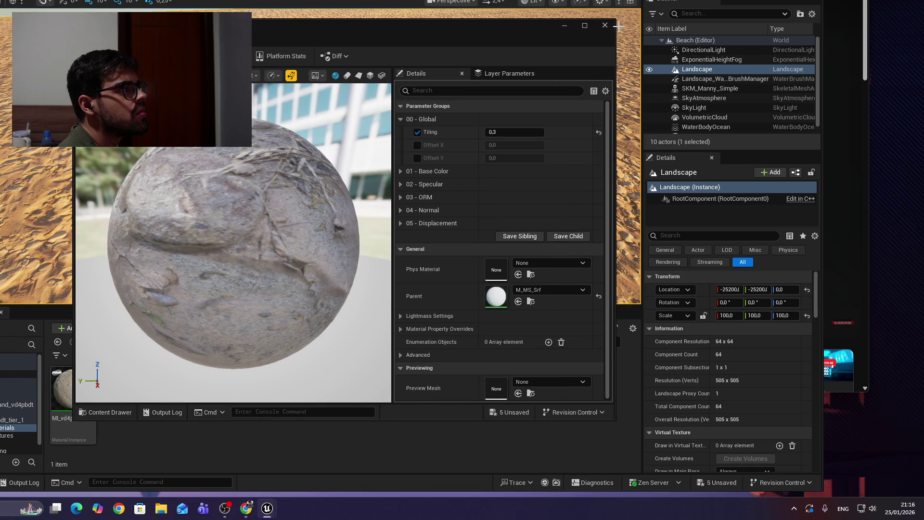
# Step: Close the MI_vd4pbdt material editor and Play In Editor with Alt+P on the beach
pyautogui.click(603, 27)
pyautogui.scroll(5, 320, 156)
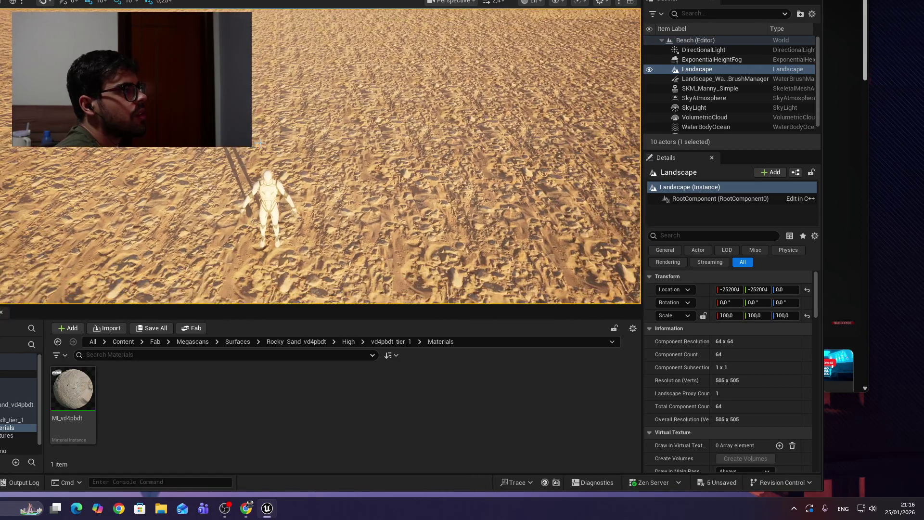
pyautogui.hotkey('alt', 'p')
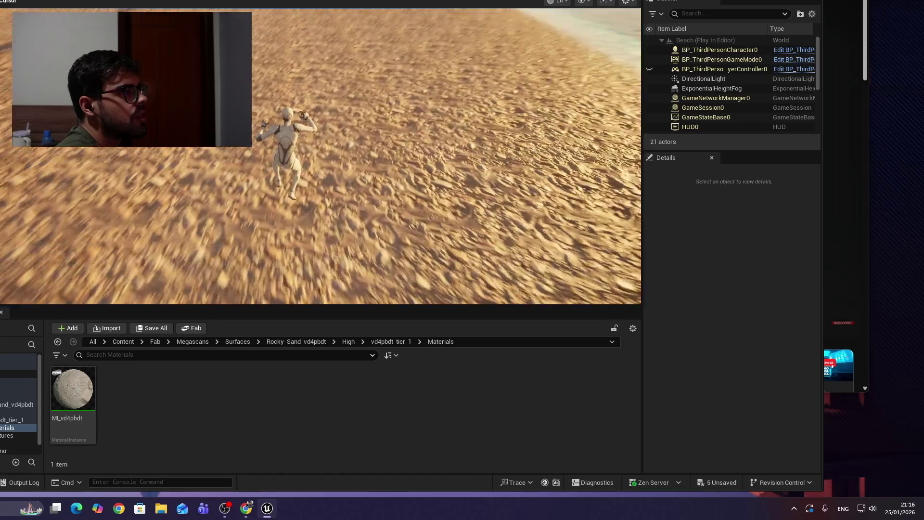
pyautogui.press('space')
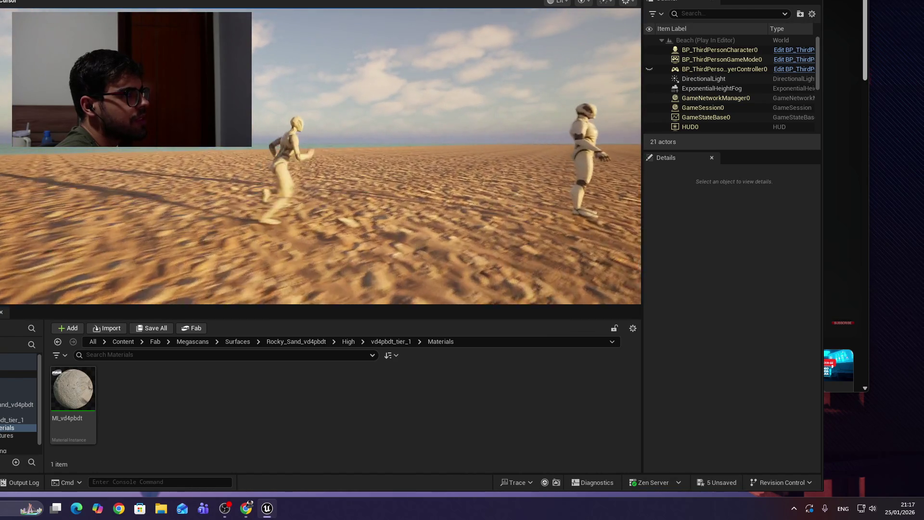
pyautogui.press('Escape')
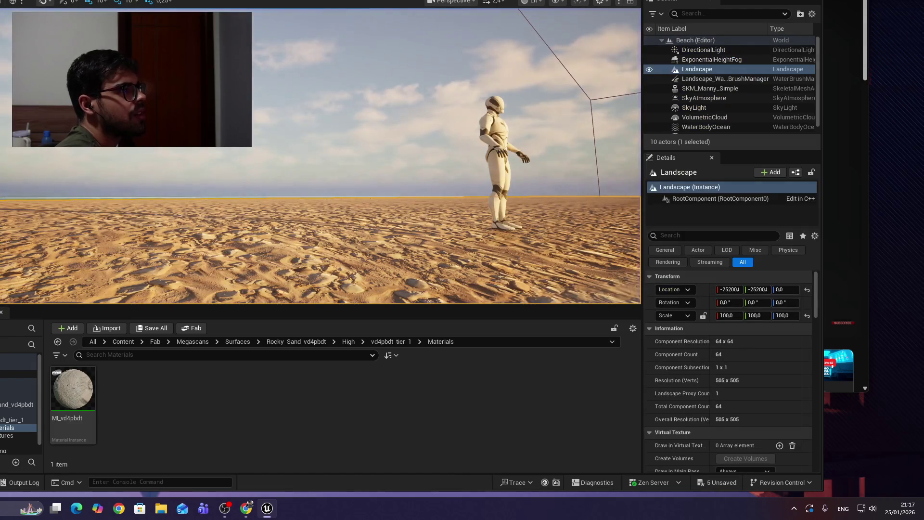
# Step: Bring the YouTube beach tutorial back in front and resume playback
pyautogui.hotkey('alt', 'Tab')
pyautogui.click(424, 157)
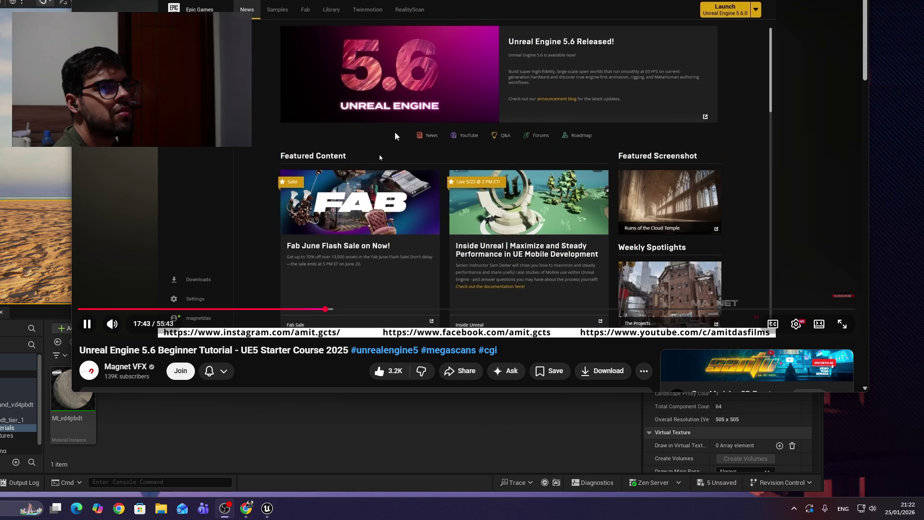
# Step: Seek the tutorial past the Dark Ruins file copying to 18:47 in Lvl_ThirdPerson
pyautogui.click(610, 147)
pyautogui.click(609, 142)
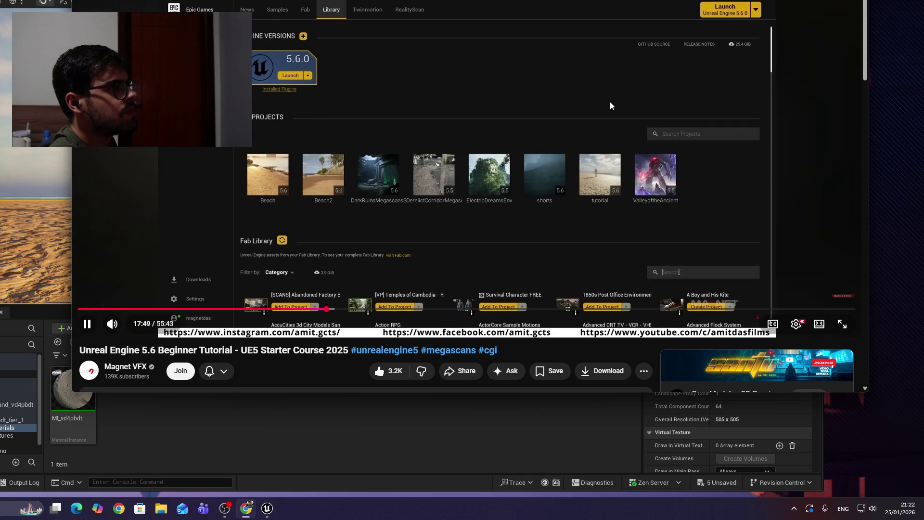
pyautogui.press('Right')
pyautogui.press('Right')
pyautogui.press('Right')
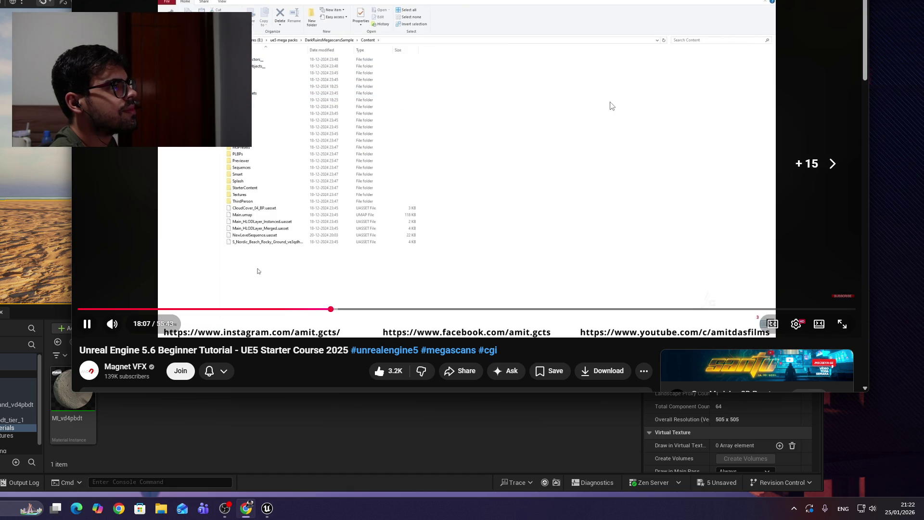
pyautogui.press('Right')
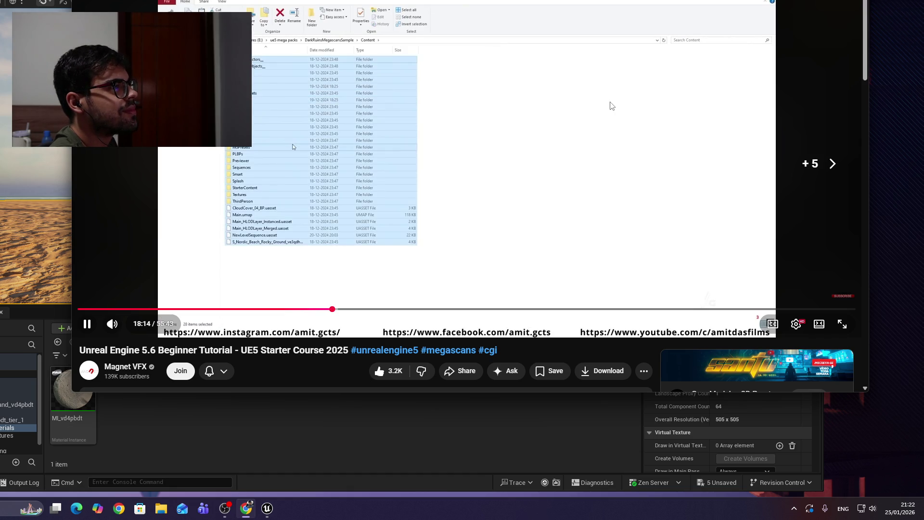
pyautogui.press('Right')
pyautogui.press('Right')
pyautogui.press('Right')
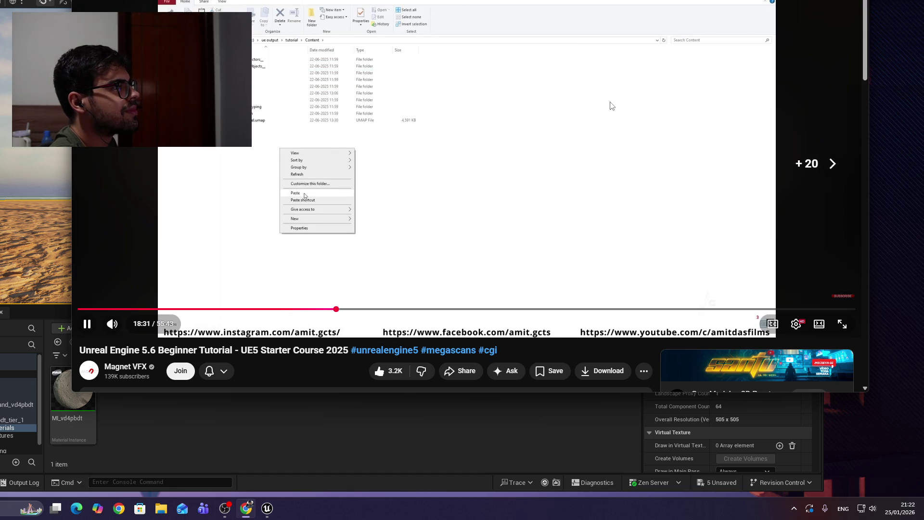
pyautogui.press('Right')
pyautogui.press('Right')
pyautogui.press('Right')
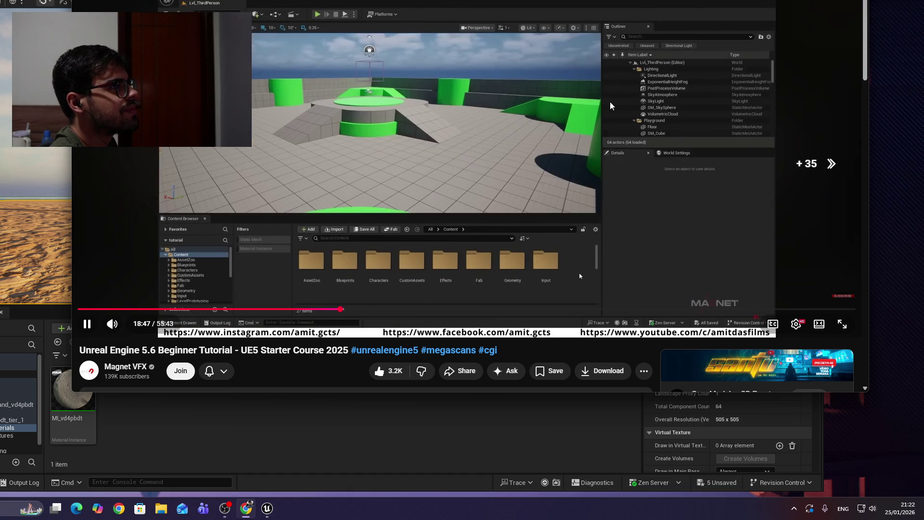
# Step: Skip ahead through the tutorial's cliff placement to the formed rock arch
pyautogui.press('Right')
pyautogui.press('Right')
pyautogui.press('Right')
pyautogui.press('Right')
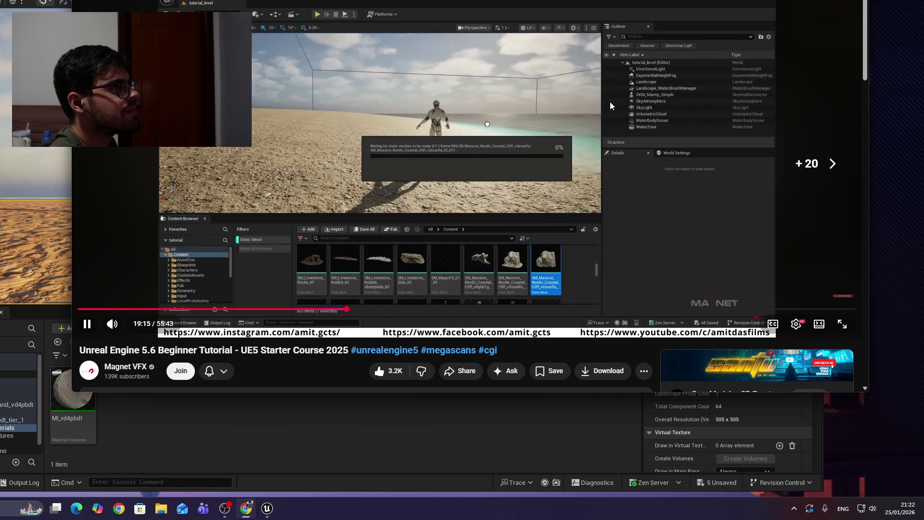
pyautogui.press('Right')
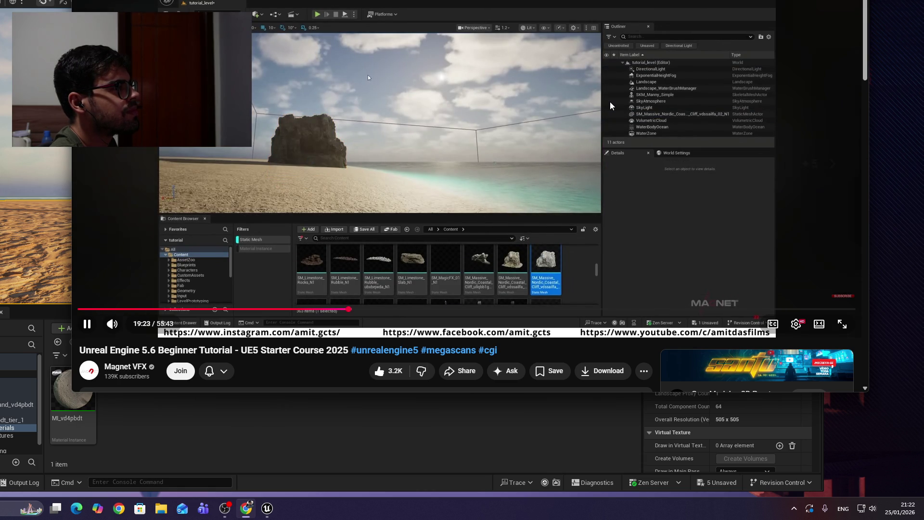
pyautogui.press('Right')
pyautogui.press('Right')
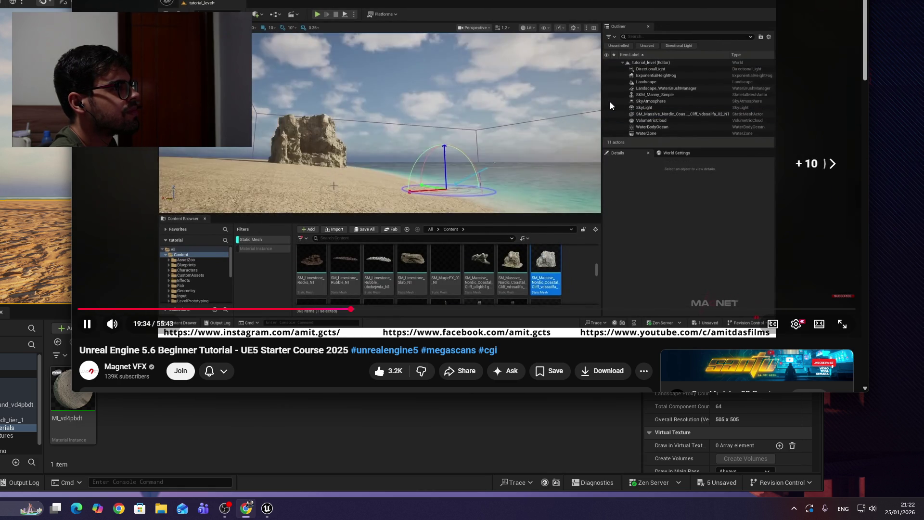
pyautogui.press('Right')
pyautogui.press('Right')
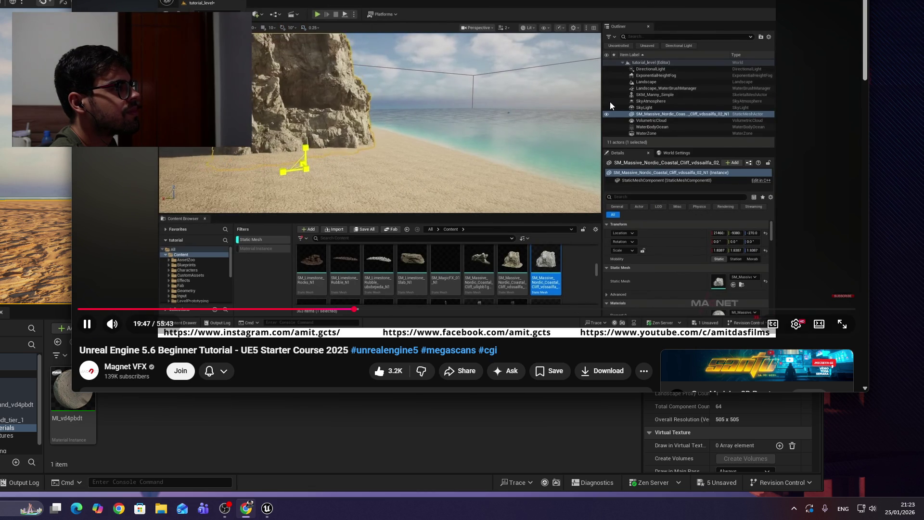
pyautogui.press('Right')
pyautogui.press('Right')
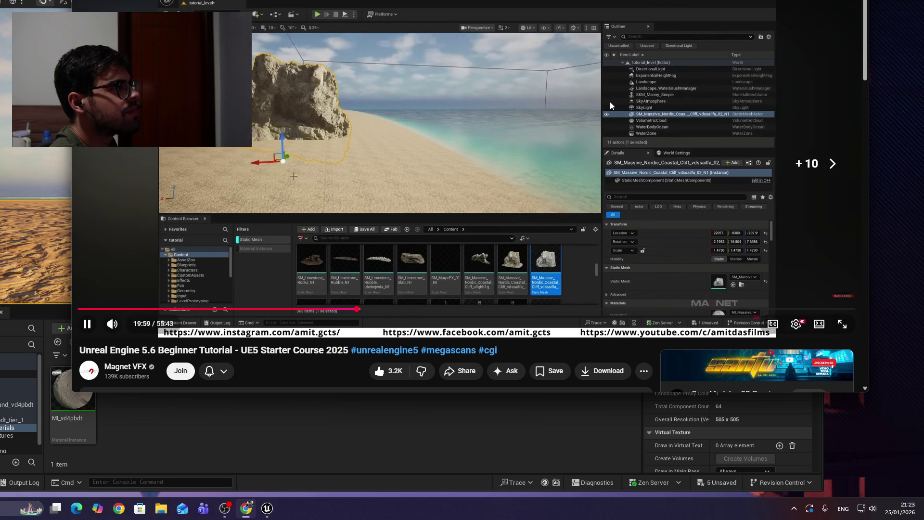
pyautogui.press('Right')
pyautogui.press('Right')
pyautogui.press('Right')
pyautogui.press('Right')
pyautogui.press('Right')
pyautogui.press('Right')
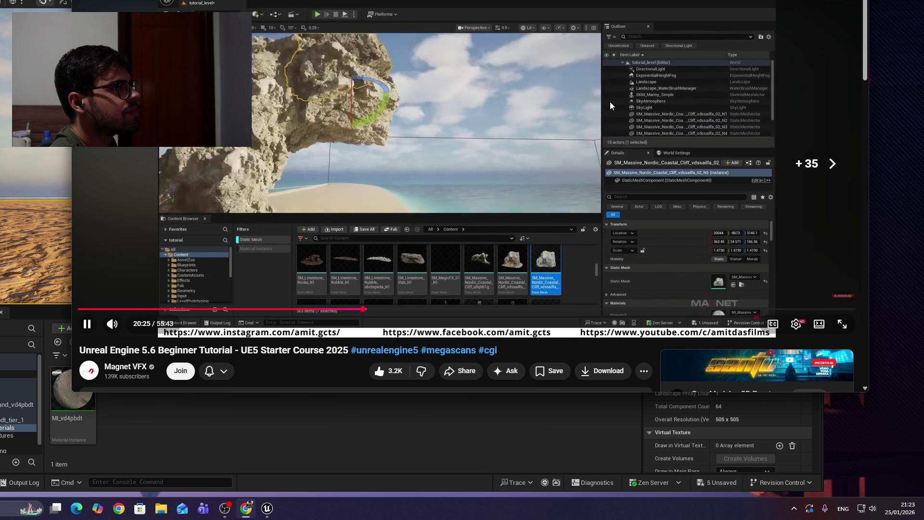
pyautogui.press('Right')
pyautogui.press('Right')
pyautogui.press('Right')
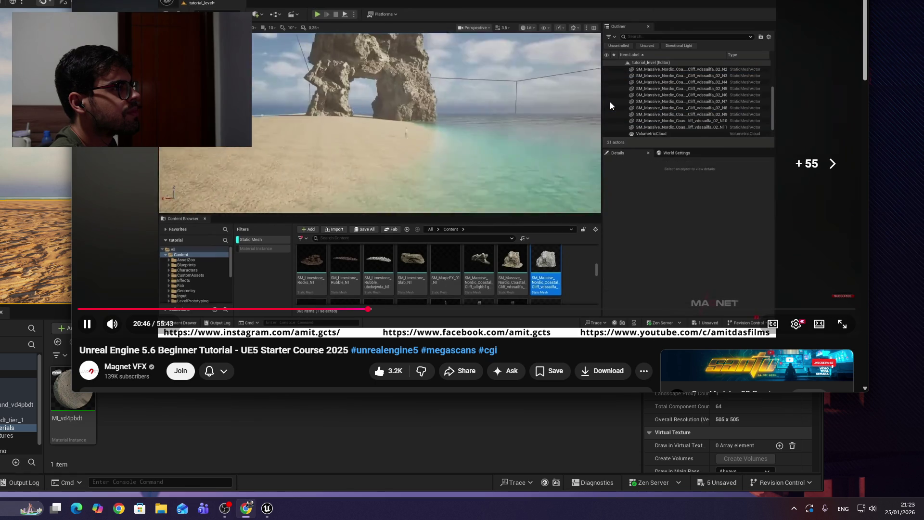
pyautogui.press('Right')
pyautogui.press('Right')
pyautogui.press('Right')
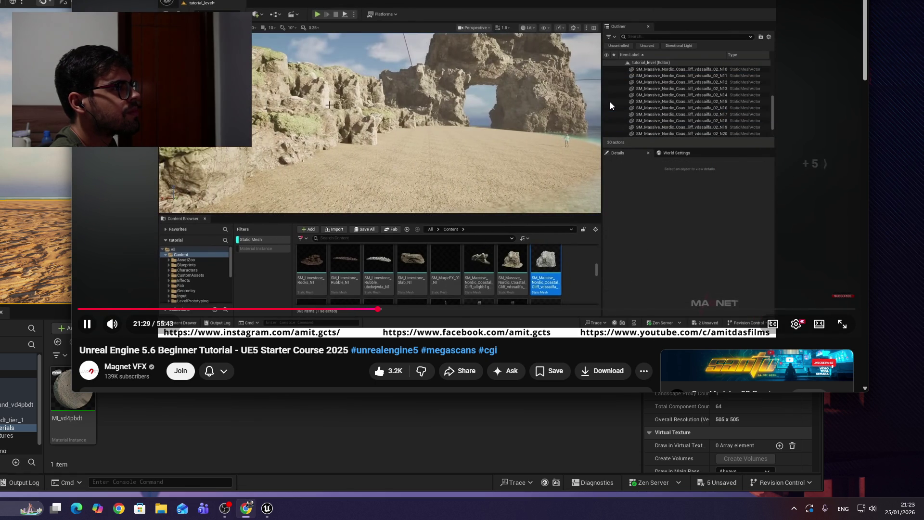
pyautogui.press('Right')
pyautogui.press('Right')
pyautogui.press('Right')
pyautogui.press('Right')
pyautogui.press('Right')
pyautogui.press('Right')
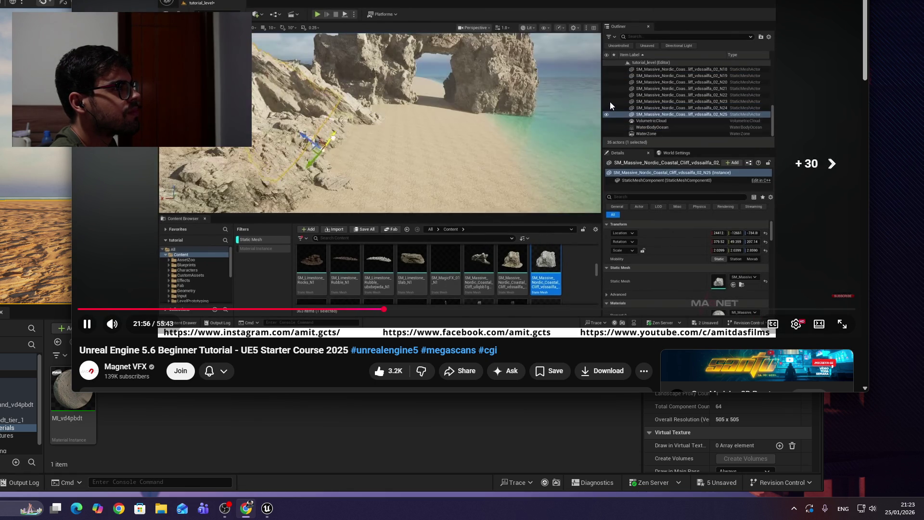
pyautogui.press('Right')
pyautogui.press('Right')
pyautogui.press('Right')
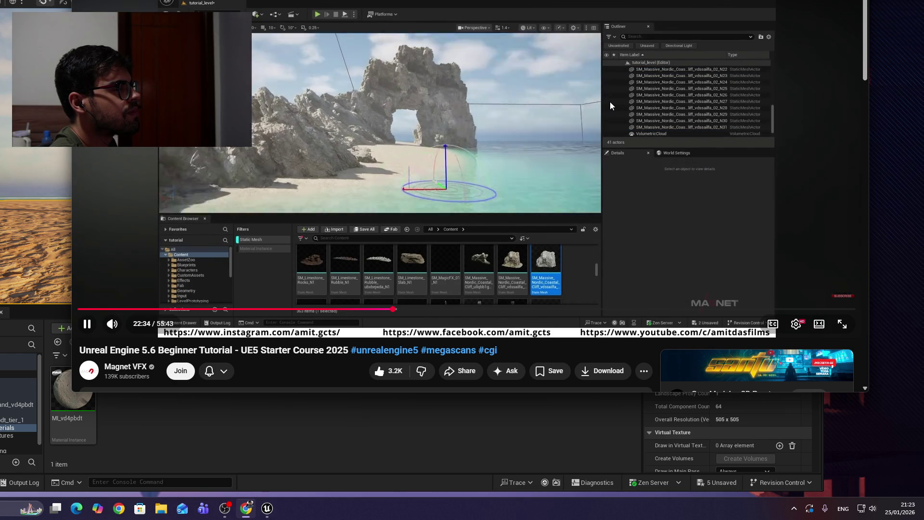
# Step: Review the arch shots, pause on the rock-arch coastline at 22:21, and return to Unreal
pyautogui.press('Left')
pyautogui.press('Left')
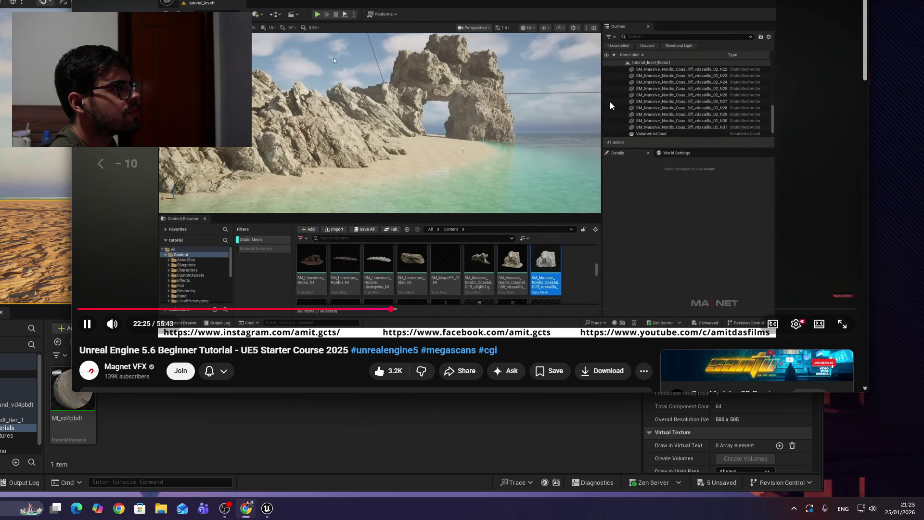
pyautogui.press('Right')
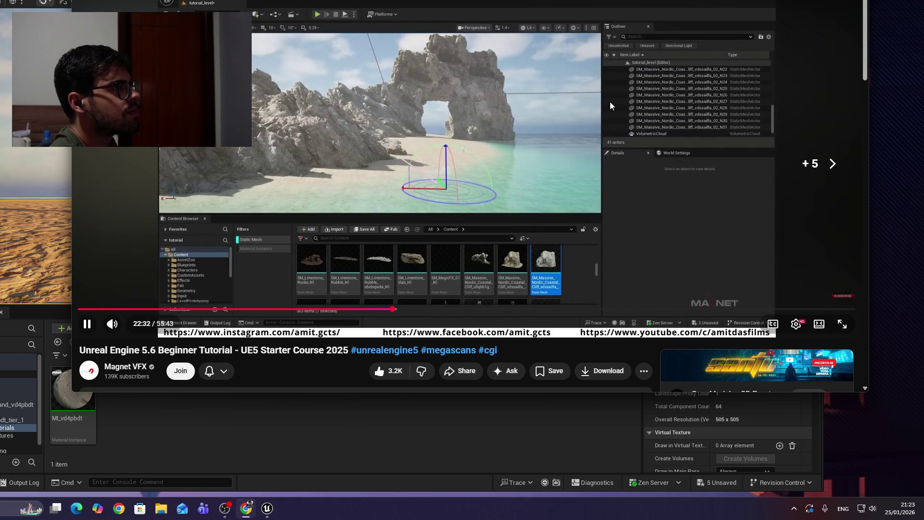
pyautogui.press('Right')
pyautogui.press('Right')
pyautogui.press('Right')
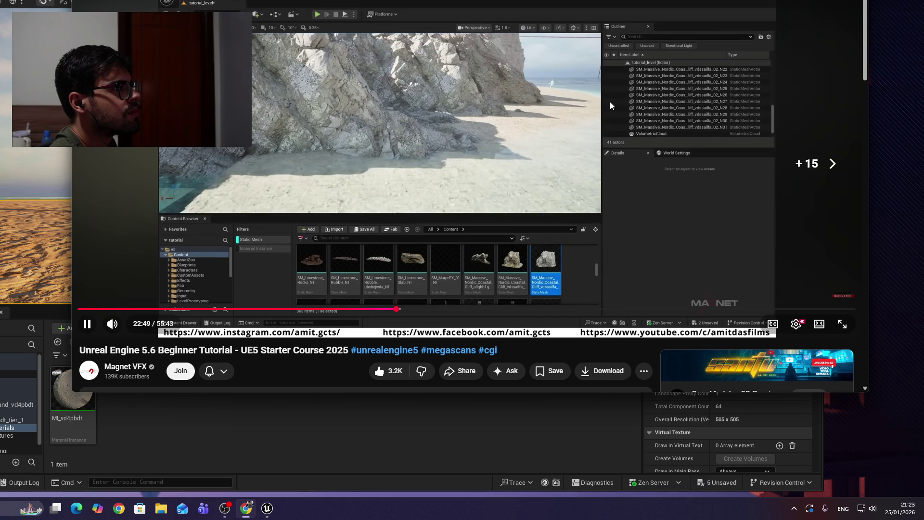
pyautogui.press('Left')
pyautogui.press('Left')
pyautogui.press('Left')
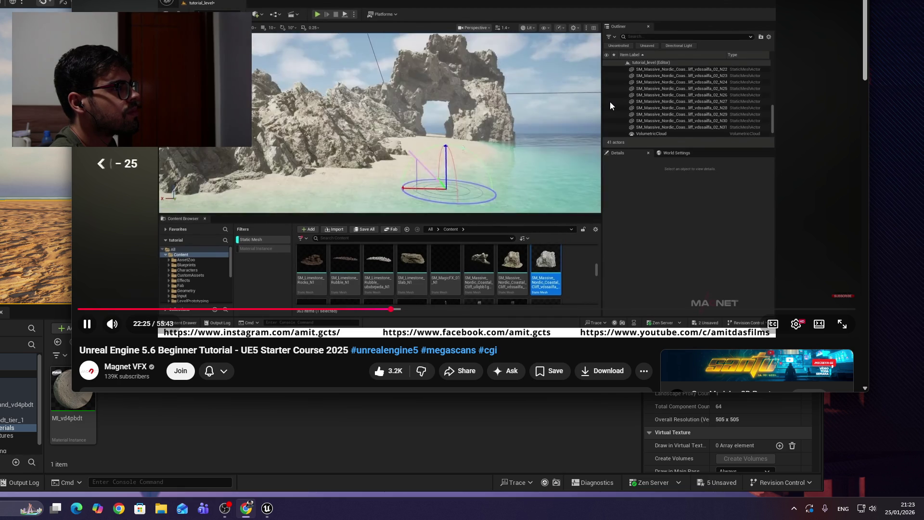
pyautogui.press('Left')
pyautogui.click(547, 170)
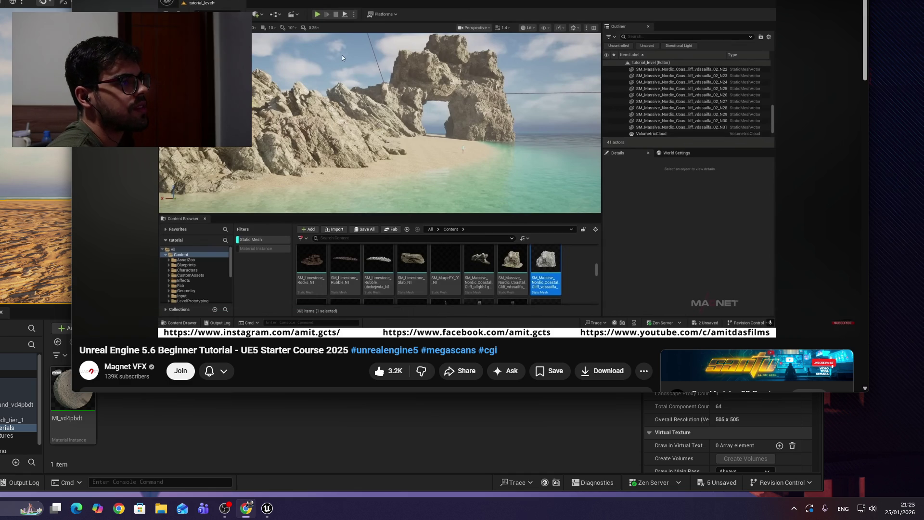
pyautogui.hotkey('alt', 'Tab')
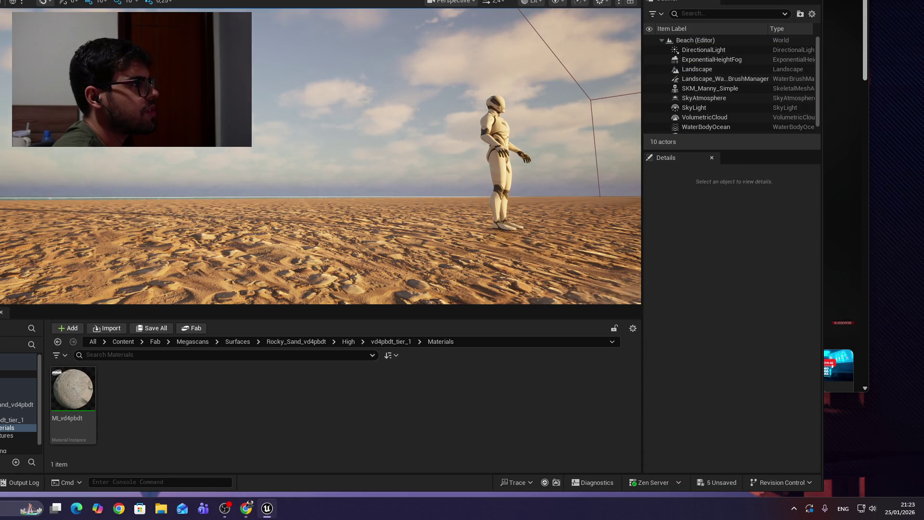
# Step: Turn the view toward the mannequin, then bring up the Unreal Sensei course at 2:07:21
pyautogui.moveTo(397, 159)
pyautogui.mouseDown()
pyautogui.moveTo(412, 202)
pyautogui.moveTo(433, 199)
pyautogui.moveTo(394, 200)
pyautogui.moveTo(457, 202)
pyautogui.moveTo(457, 159)
pyautogui.moveTo(453, 229)
pyautogui.moveTo(455, 166)
pyautogui.moveTo(428, 210)
pyautogui.moveTo(529, 206)
pyautogui.moveTo(473, 209)
pyautogui.moveTo(457, 222)
pyautogui.moveTo(470, 224)
pyautogui.mouseUp()
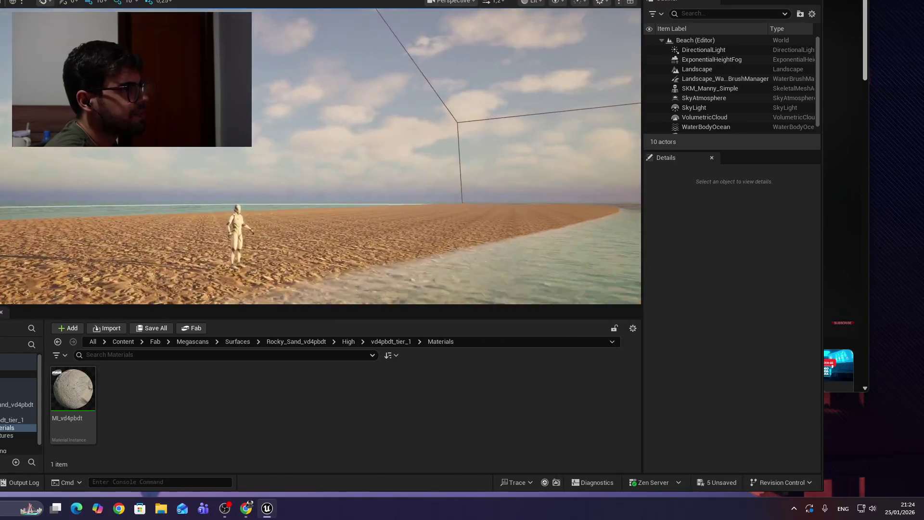
pyautogui.hotkey('alt', 'Tab')
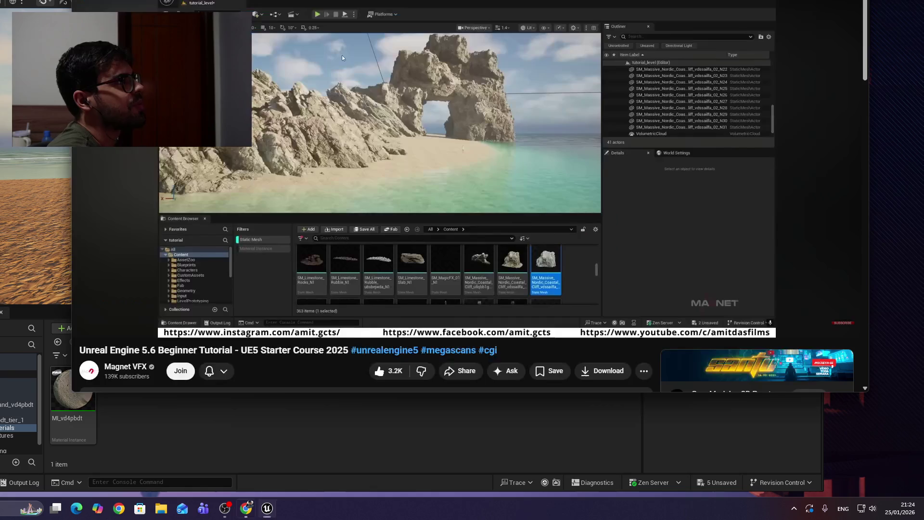
pyautogui.hotkey('ctrl', 'Tab')
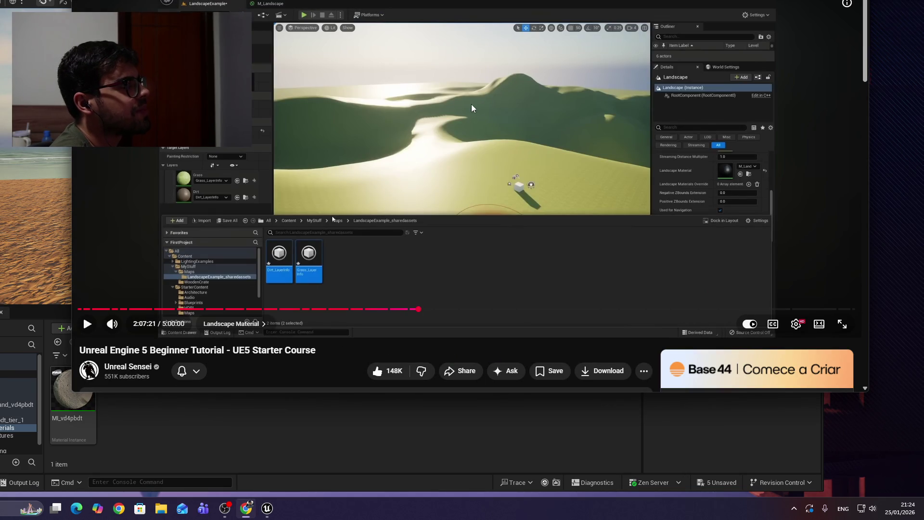